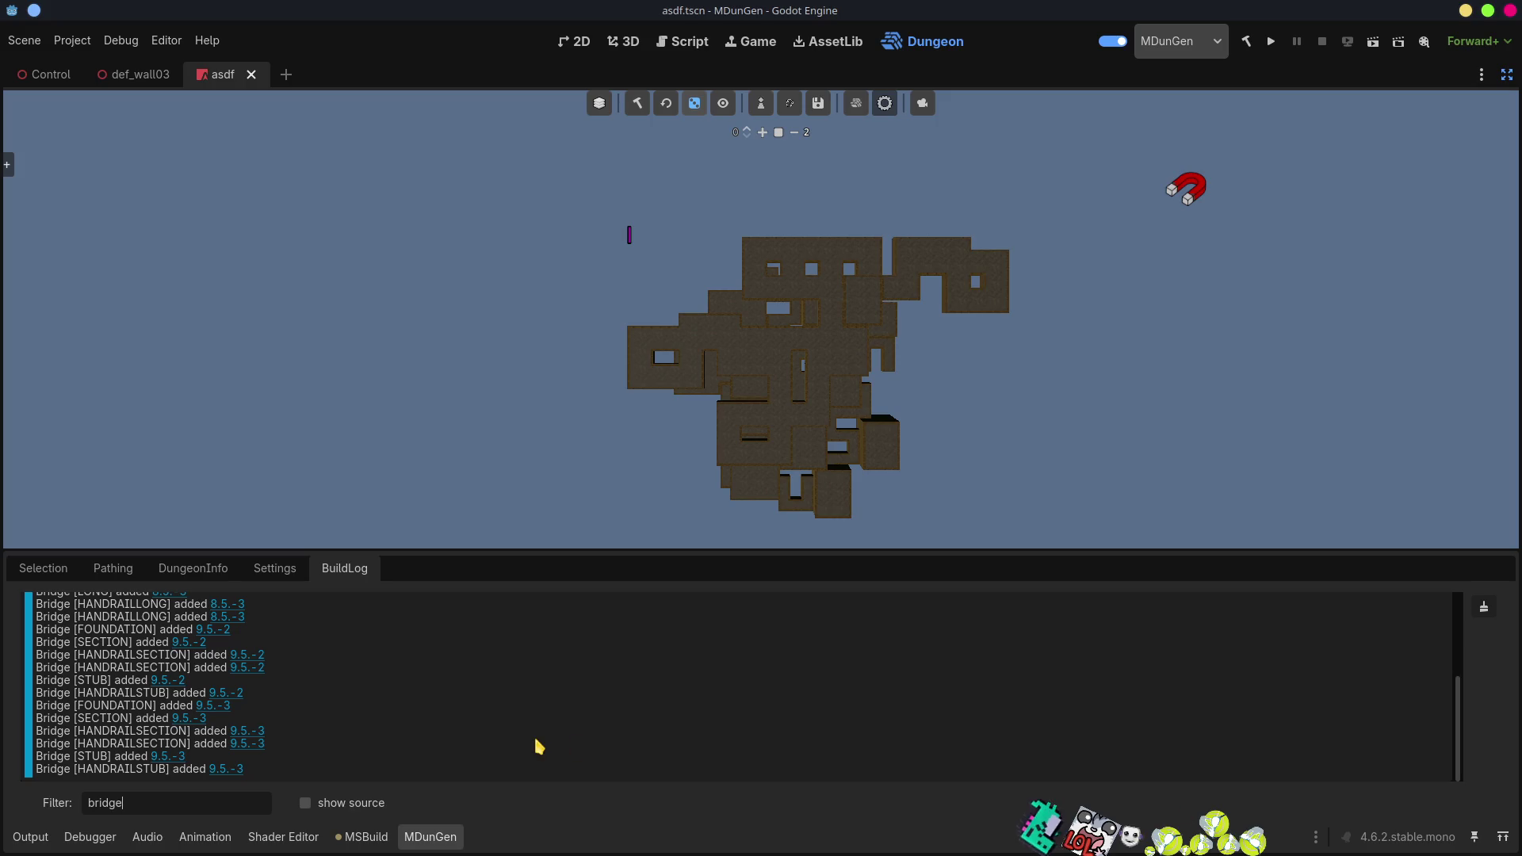
# Rebuild the dungeon layout and replace the build log filter text with 'post'.
pyautogui.moveTo(1462, 702); pyautogui.dragTo(1504, 510)
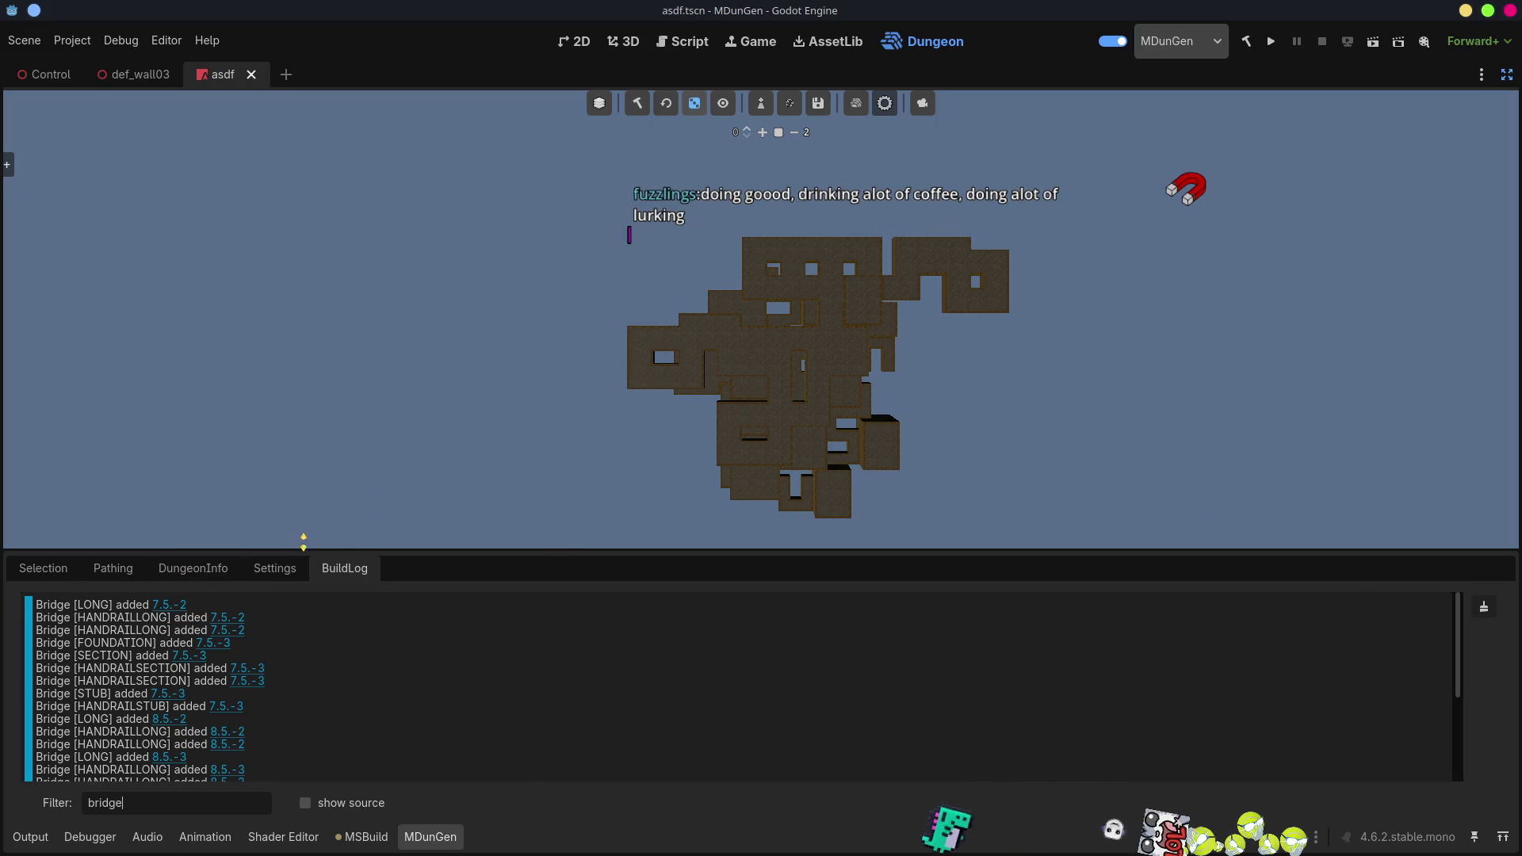
pyautogui.click(637, 105)
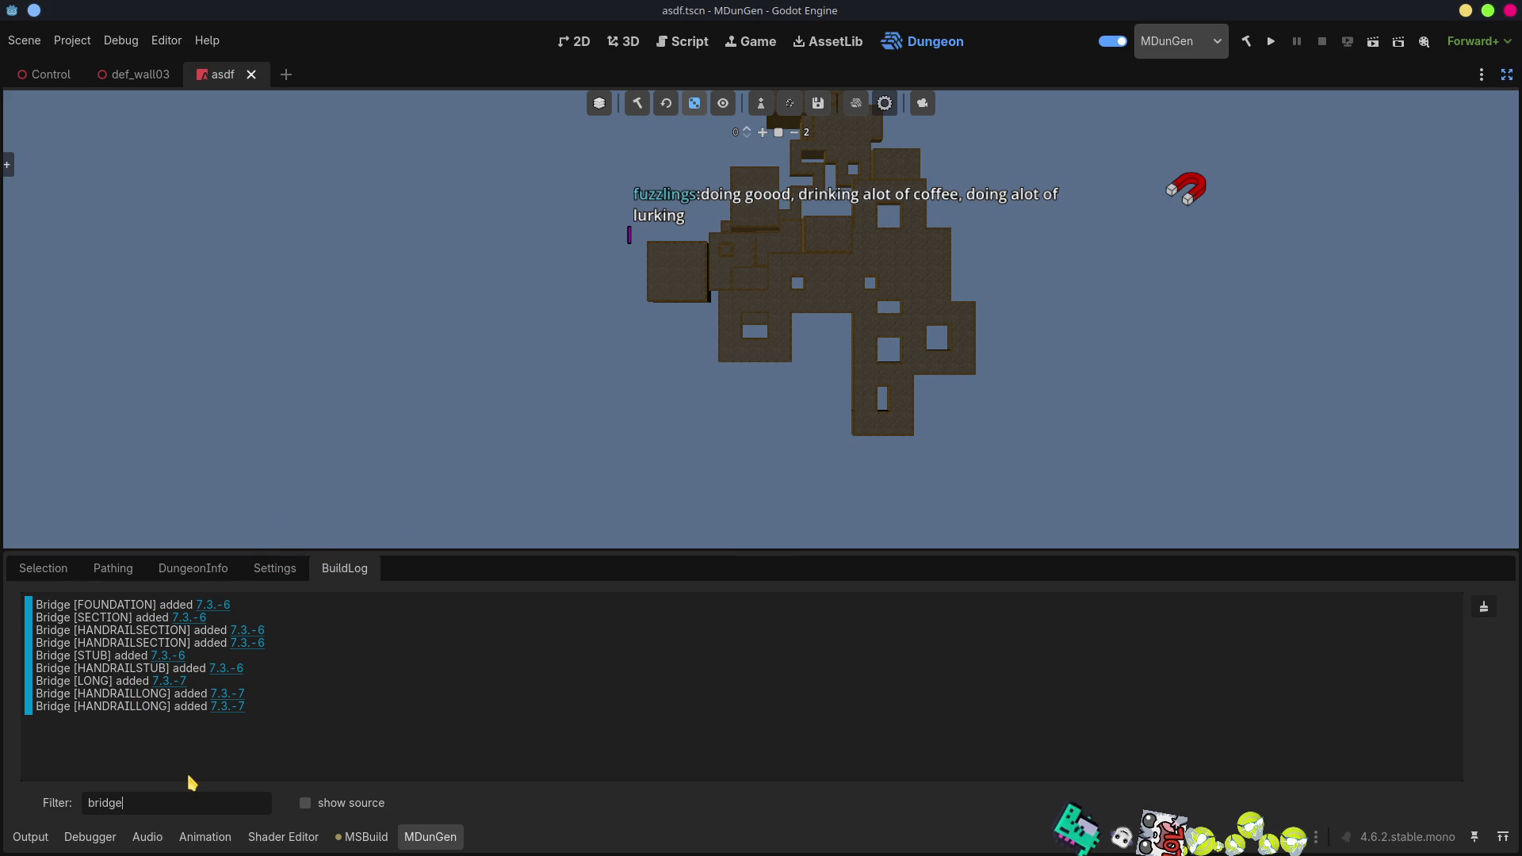
pyautogui.hotkey('ctrl', 'a')
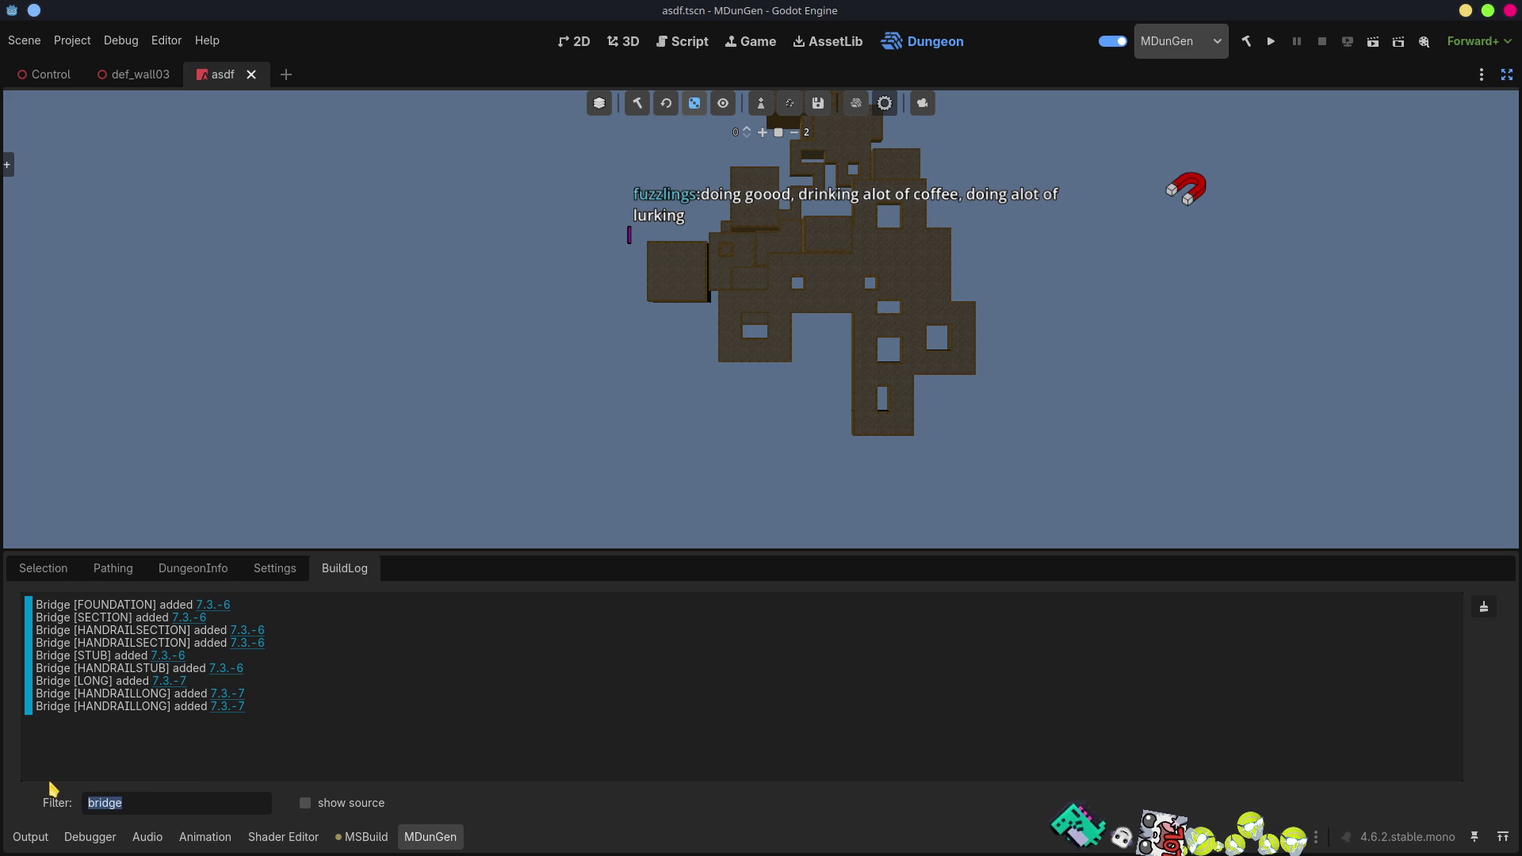
pyautogui.write('post')
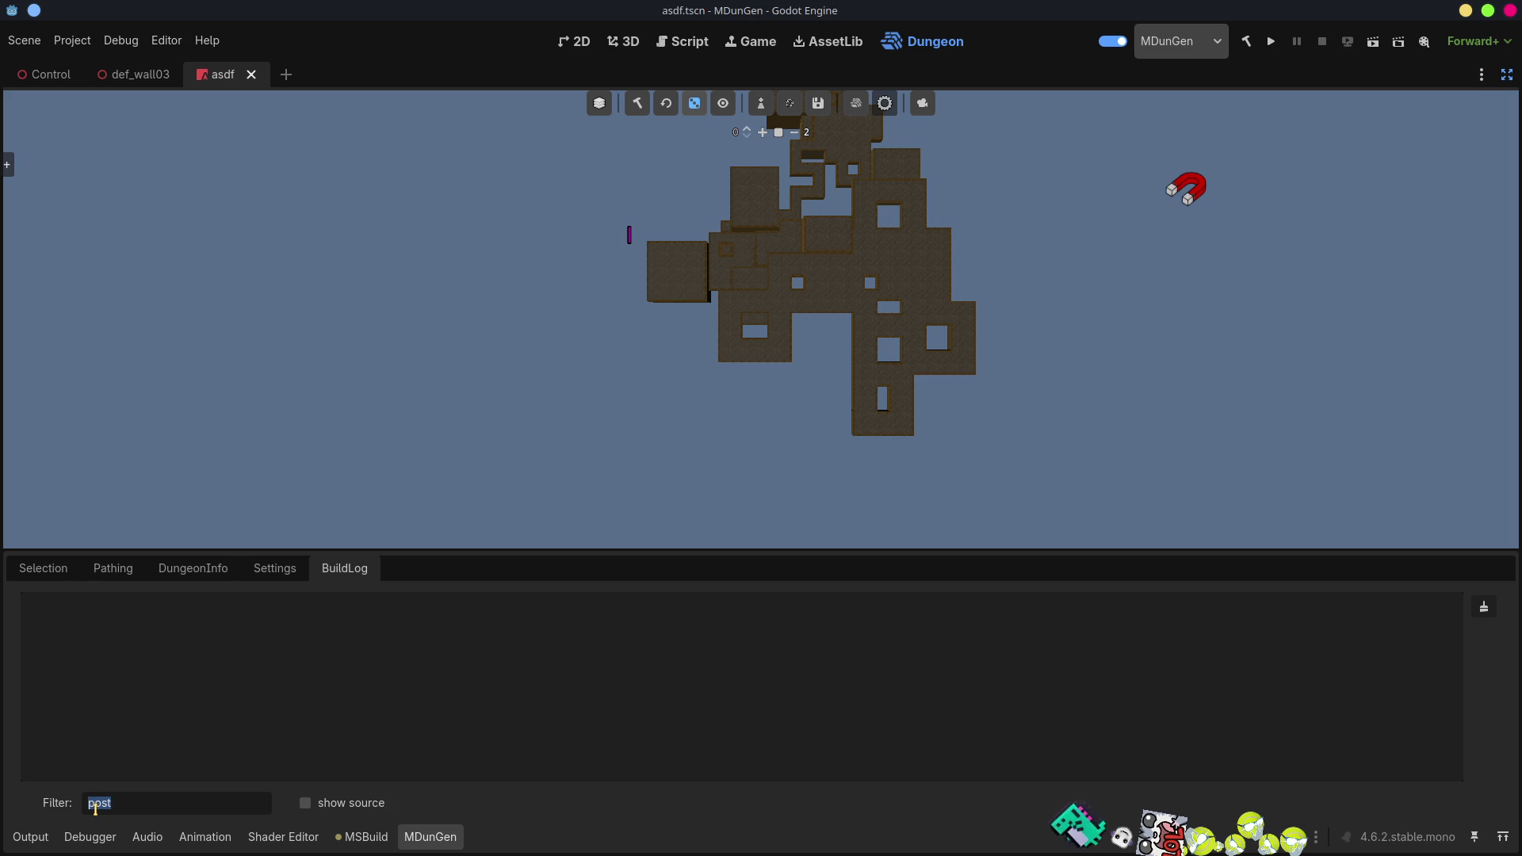
# Regenerate the dungeon until Bridge [HANDRAILPOST] entries appear, then jump to the post at -3,4,-16.
pyautogui.write('po')
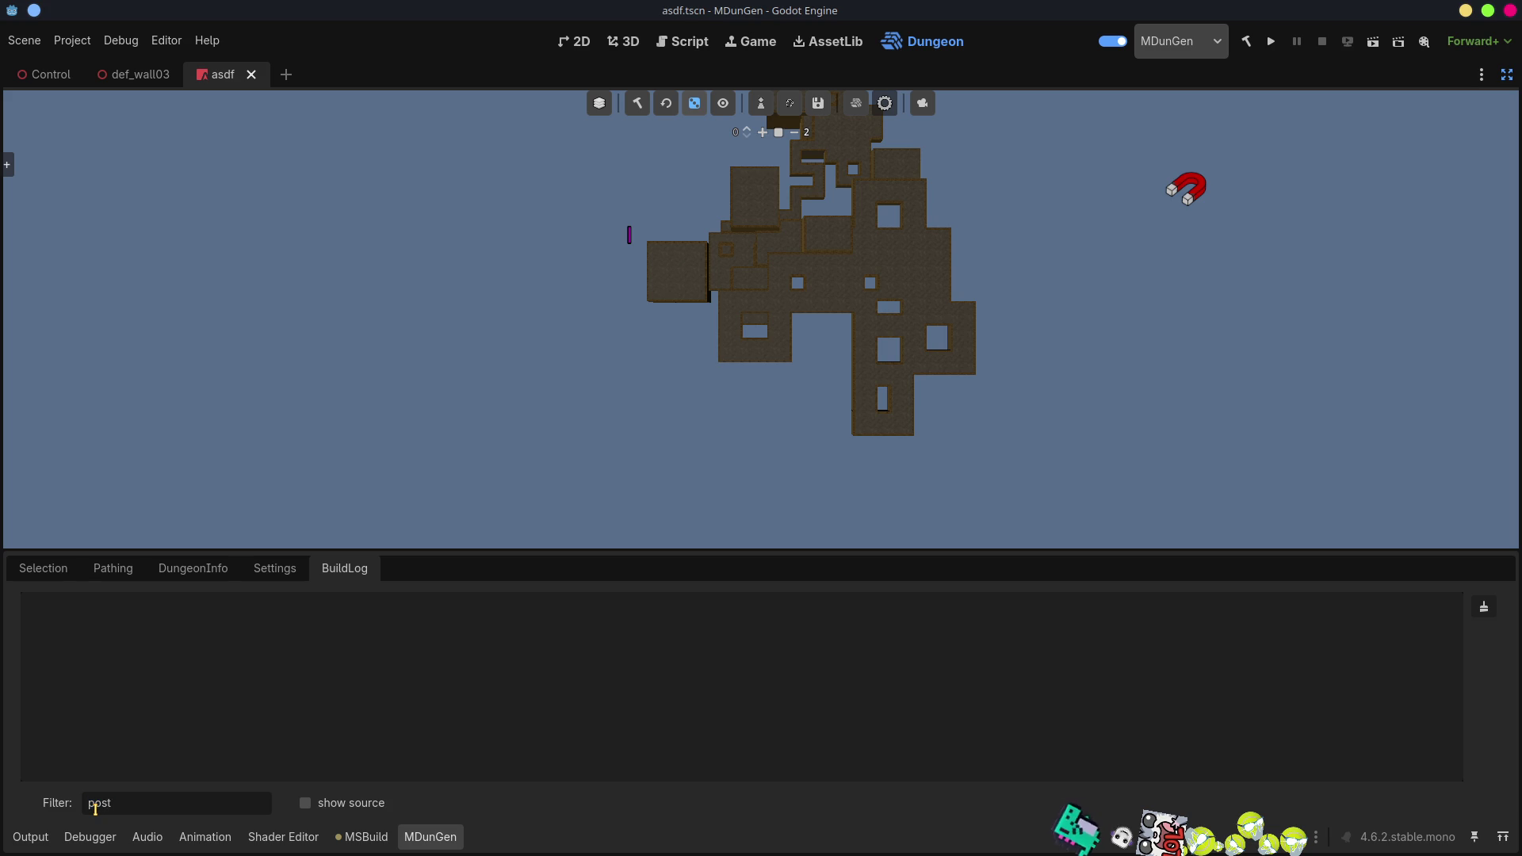
pyautogui.click(639, 109)
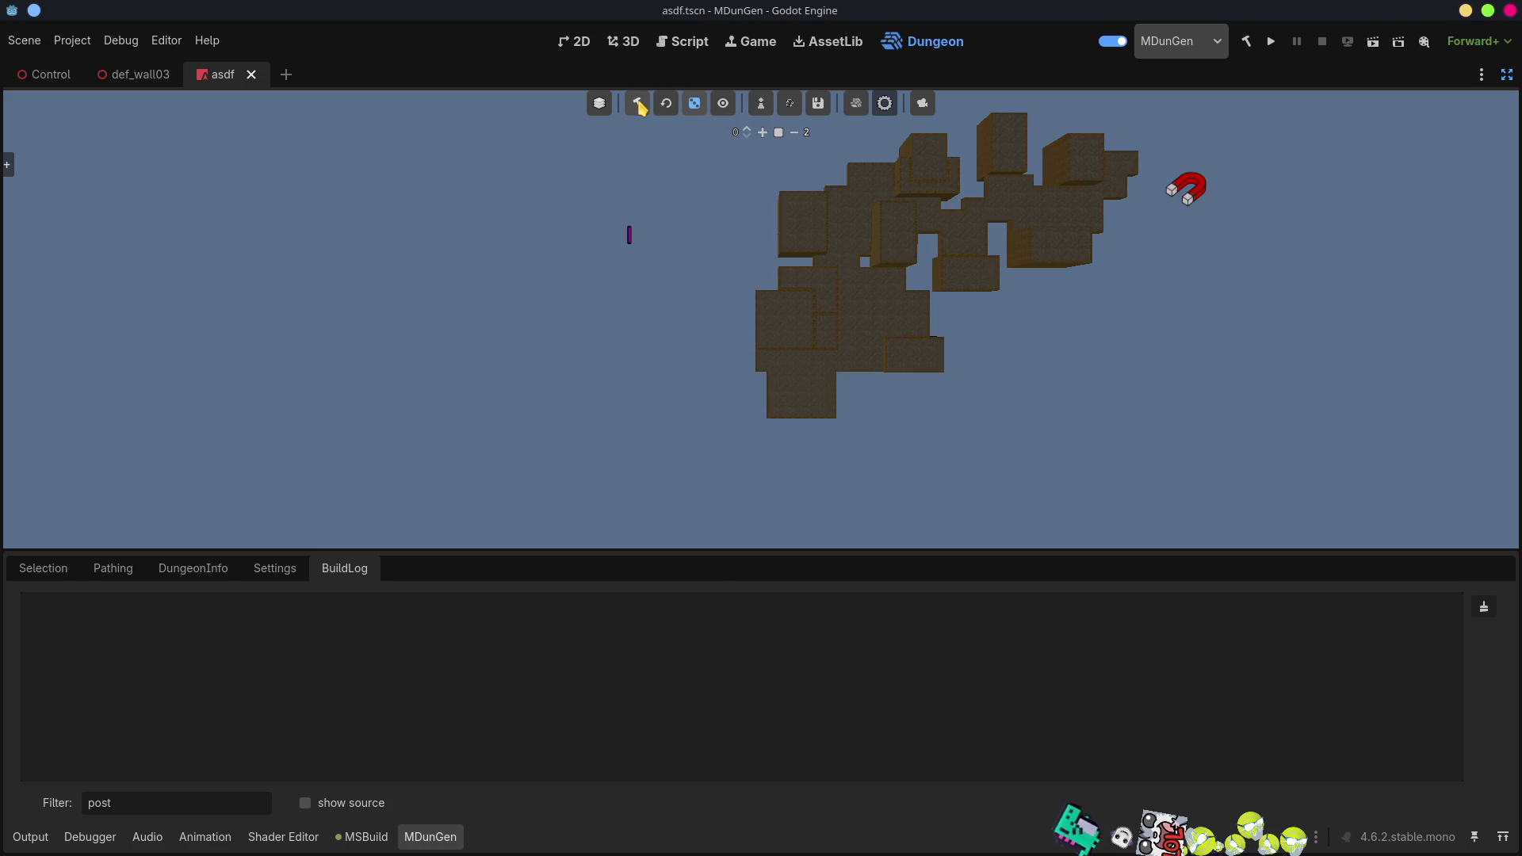
pyautogui.click(640, 108)
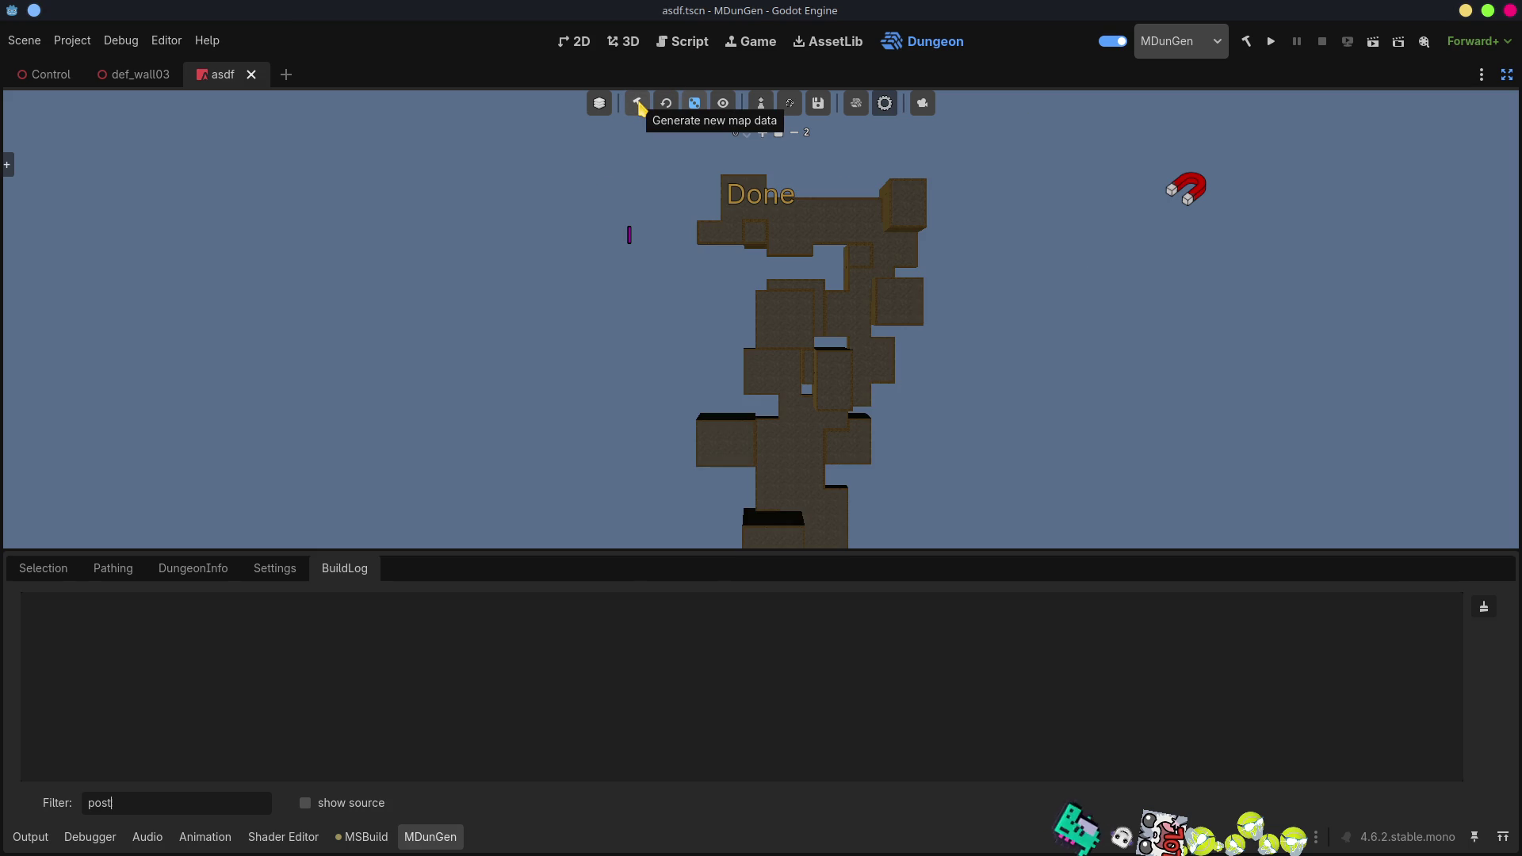
pyautogui.click(639, 108)
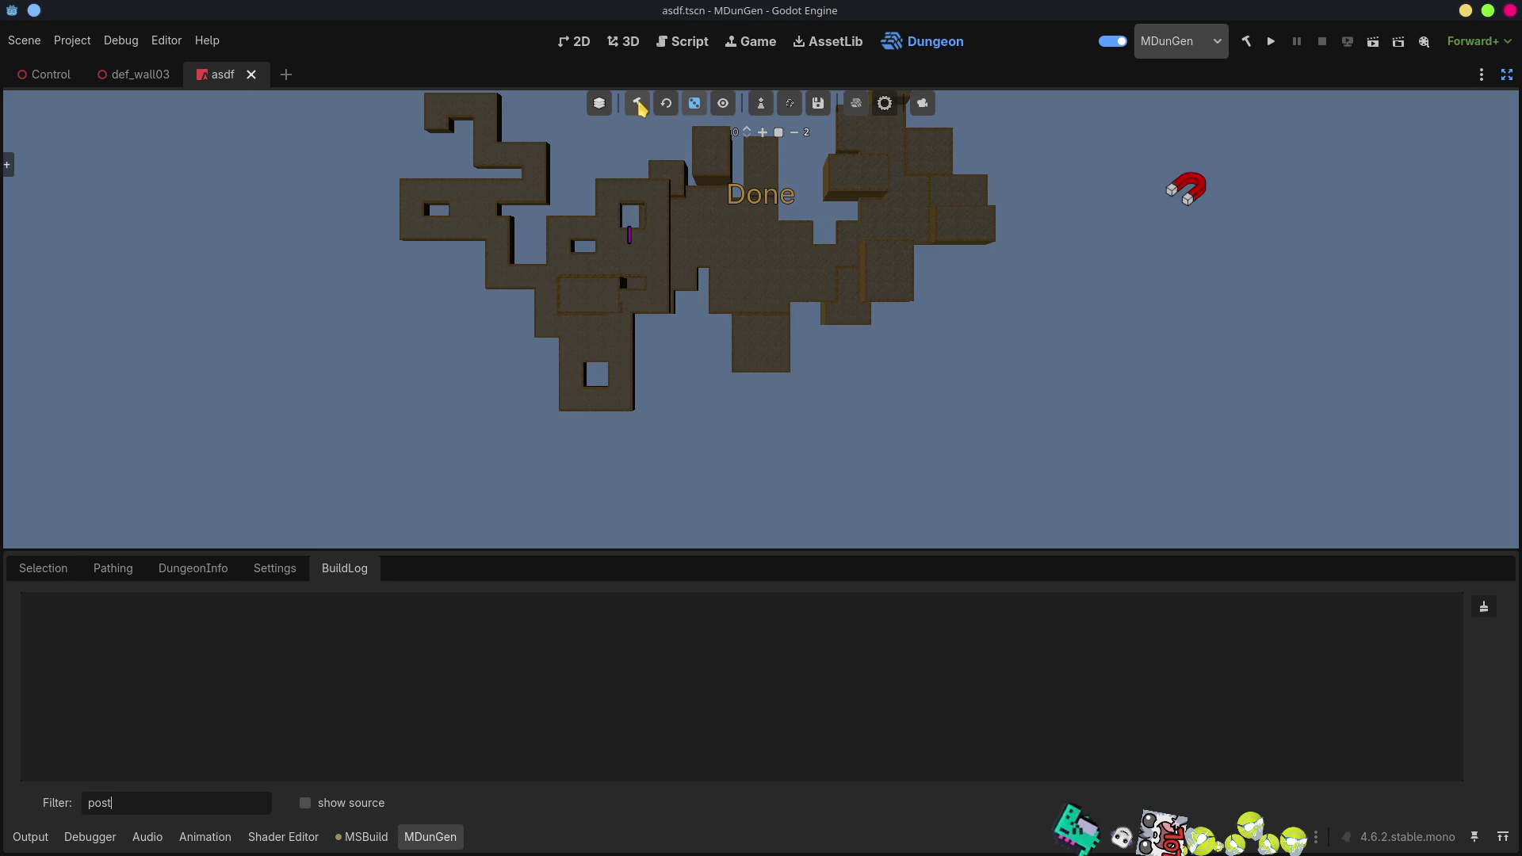
pyautogui.click(639, 108)
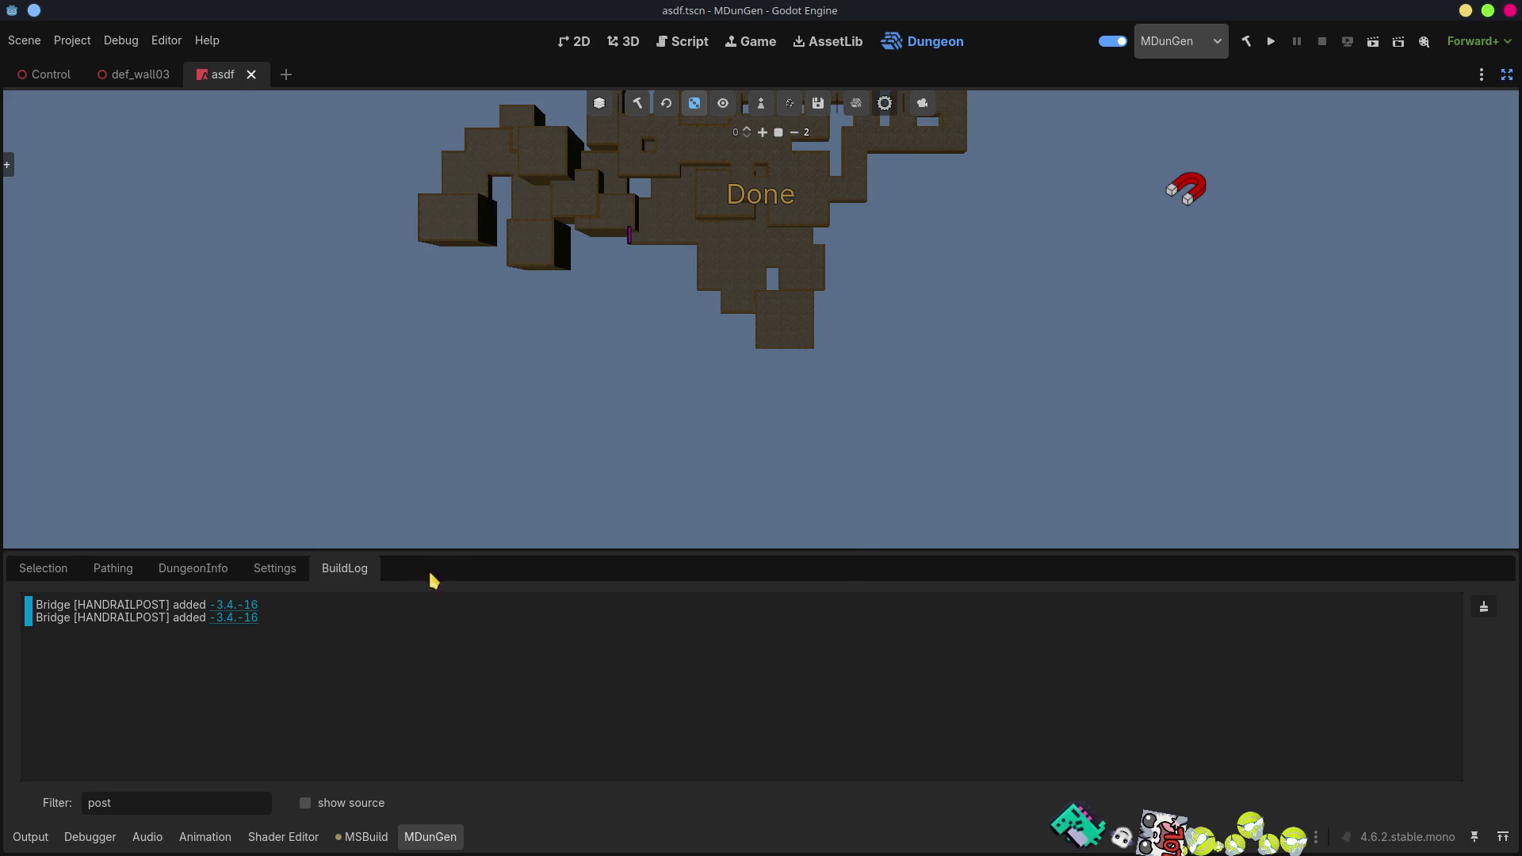
pyautogui.click(247, 605)
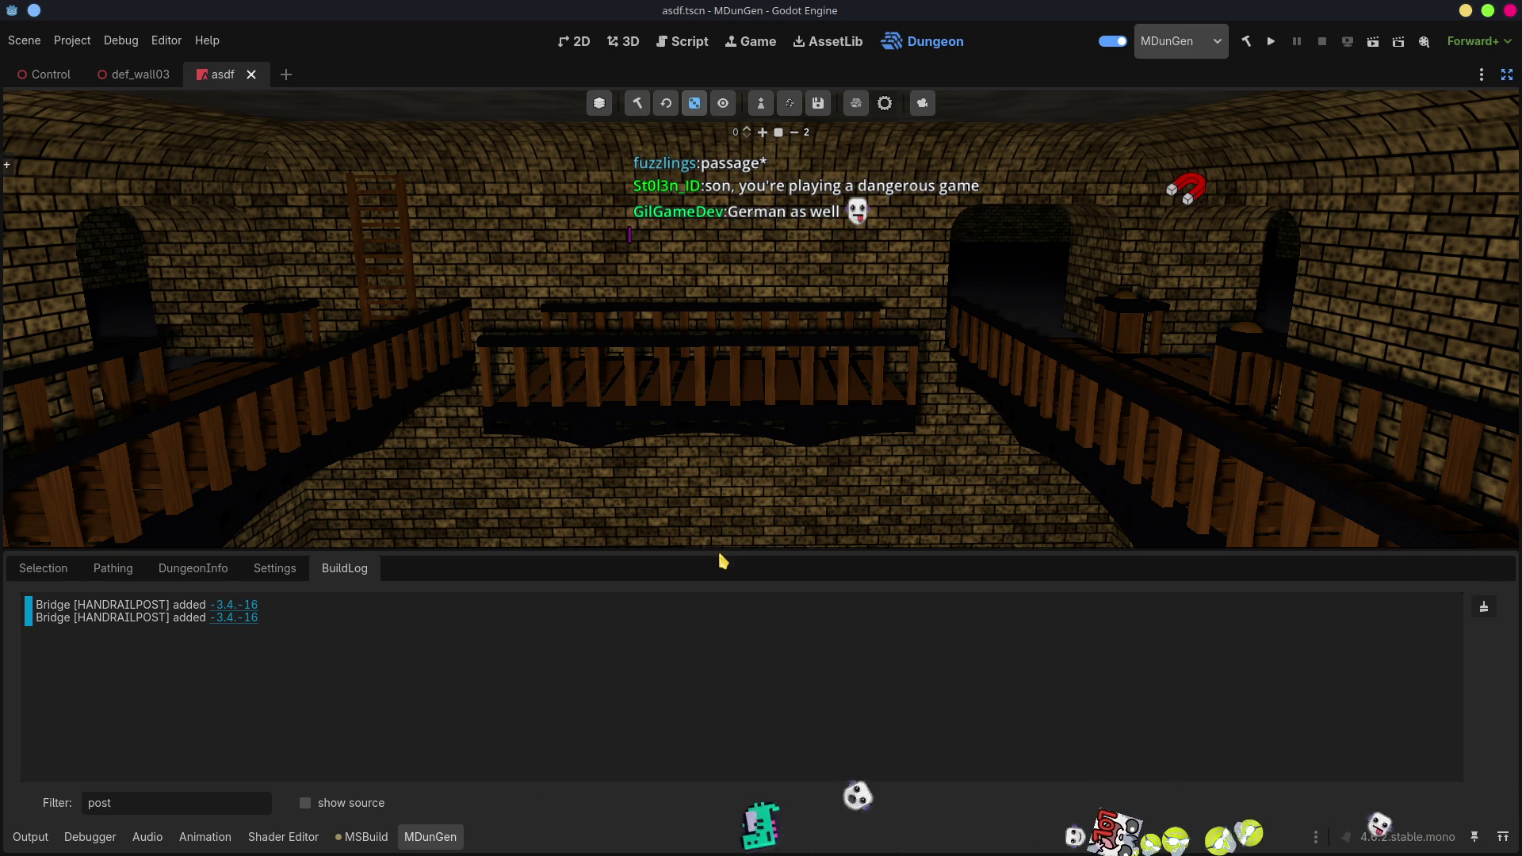
# Make the 3D viewport taller and fly the camera toward the wooden bridge by the right-hand tunnel.
pyautogui.moveTo(717, 550); pyautogui.dragTo(669, 701)
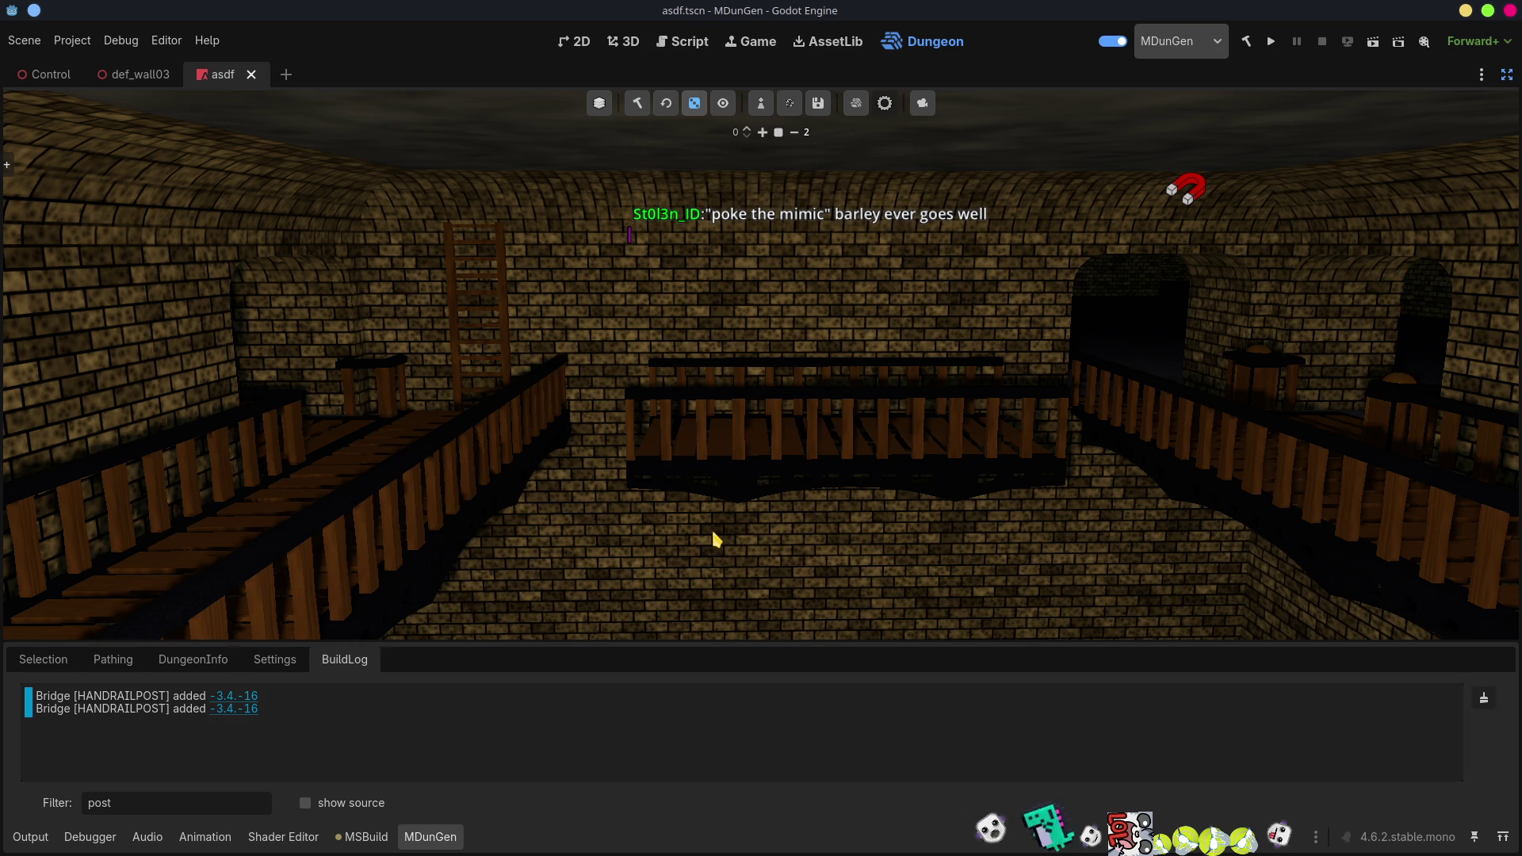
pyautogui.moveTo(948, 485); pyautogui.dragTo(937, 469)
pyautogui.scroll(-10, 761, 364)
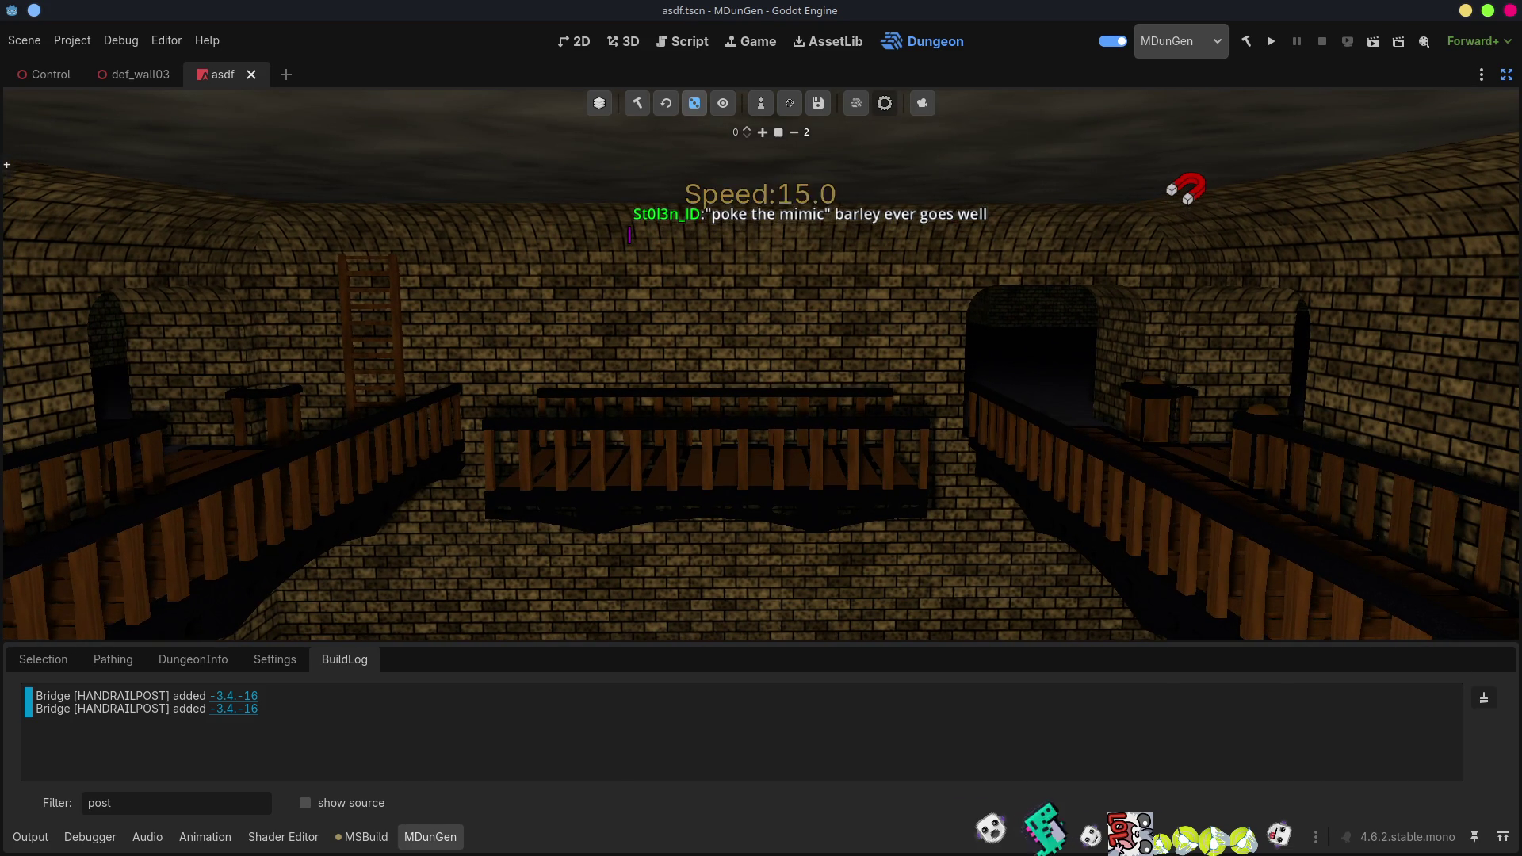
pyautogui.moveTo(761, 364)
pyautogui.mouseDown()
pyautogui.moveTo(832, 365)
pyautogui.moveTo(816, 412)
pyautogui.moveTo(745, 397)
pyautogui.moveTo(935, 458)
pyautogui.mouseUp()
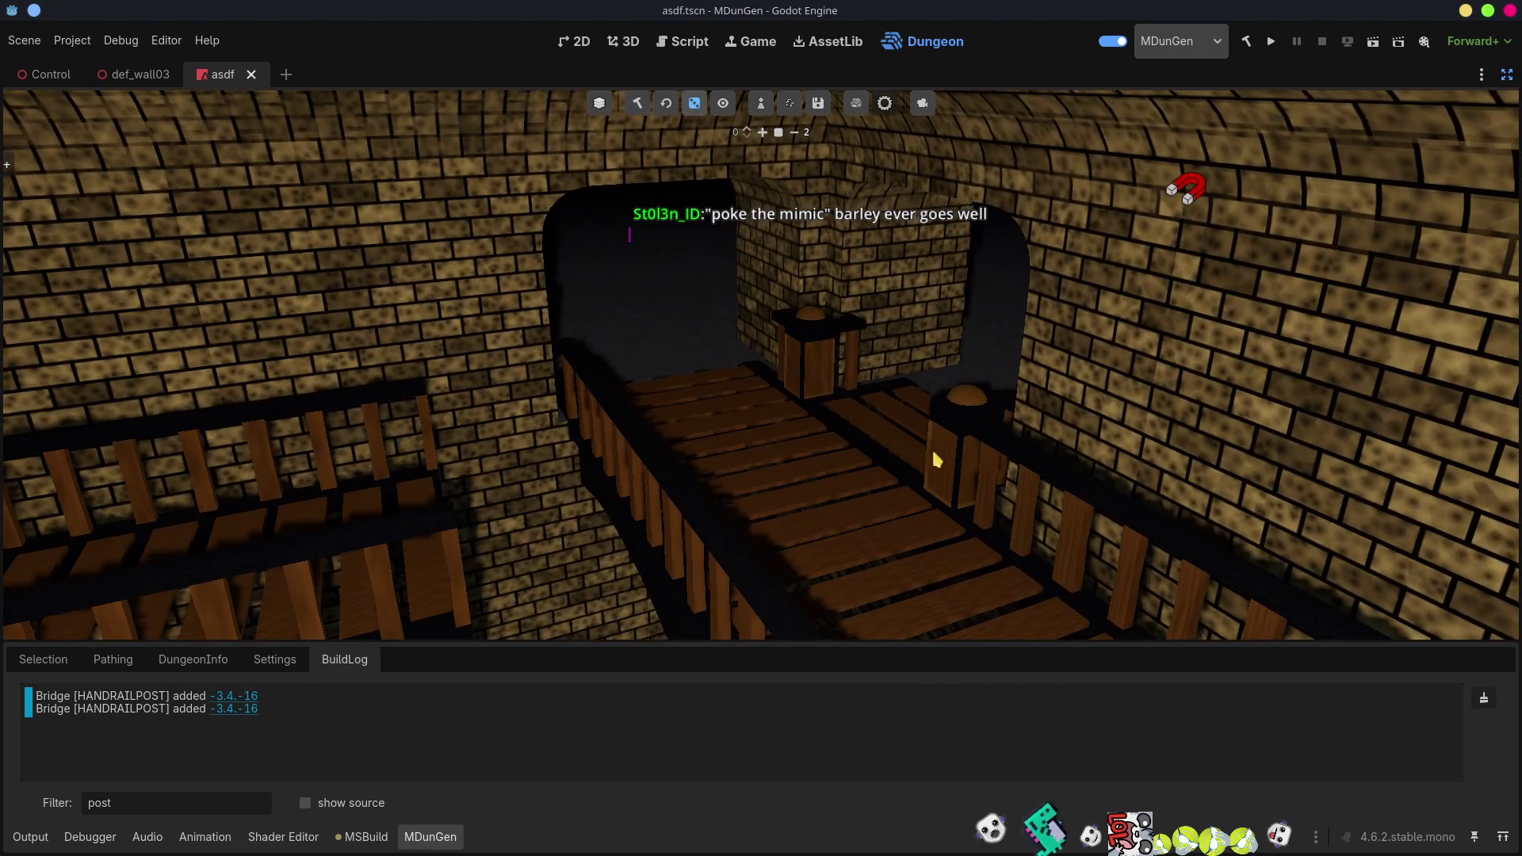
# Turn off the Ceilings layer and glide the camera above the three railed wooden bridges.
pyautogui.click(722, 105)
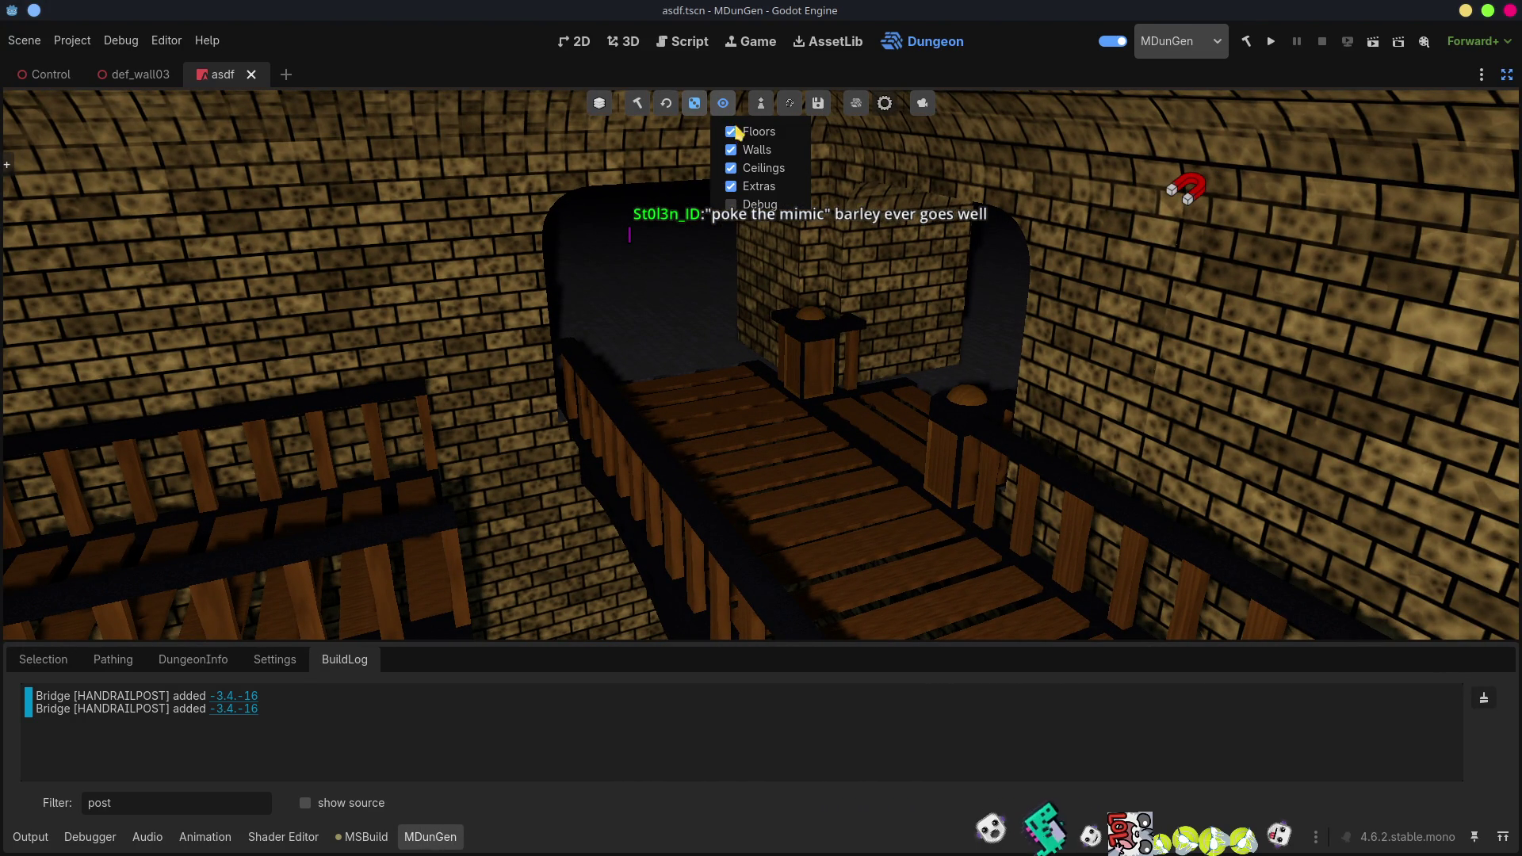
pyautogui.click(766, 151)
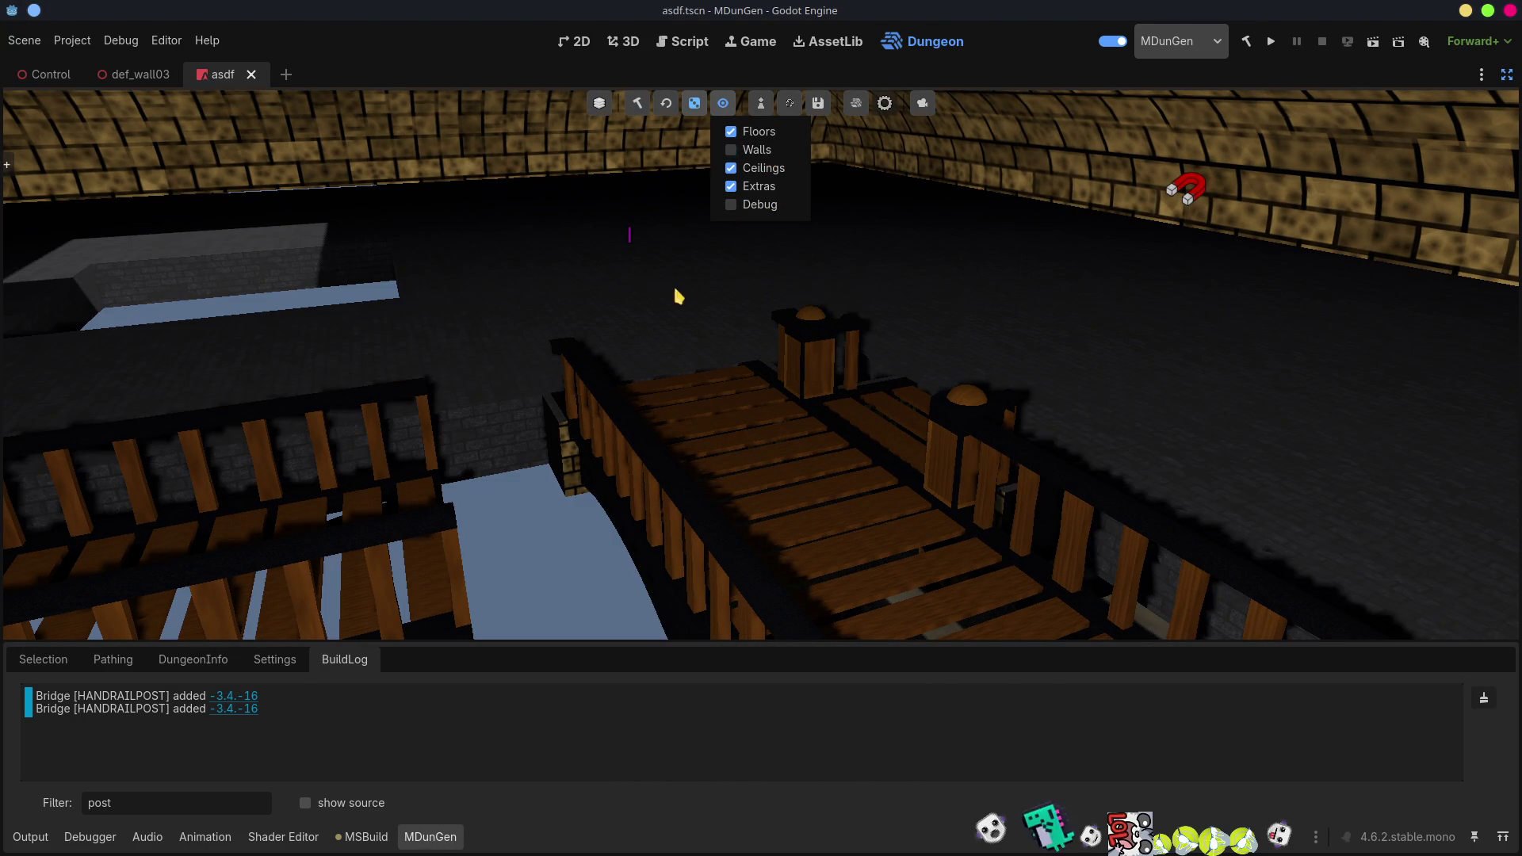
pyautogui.click(759, 156)
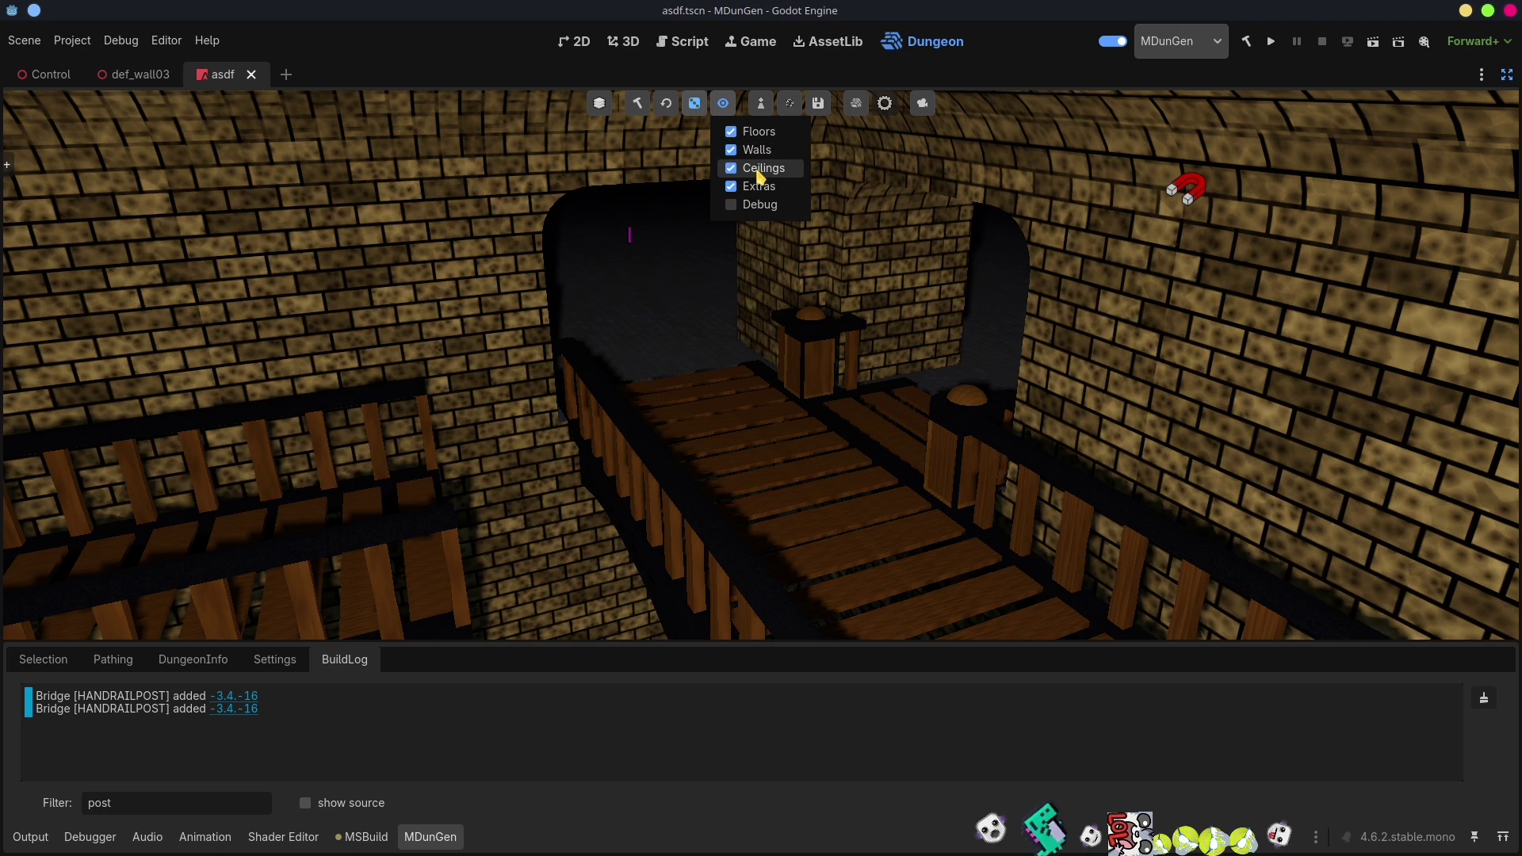
pyautogui.click(759, 170)
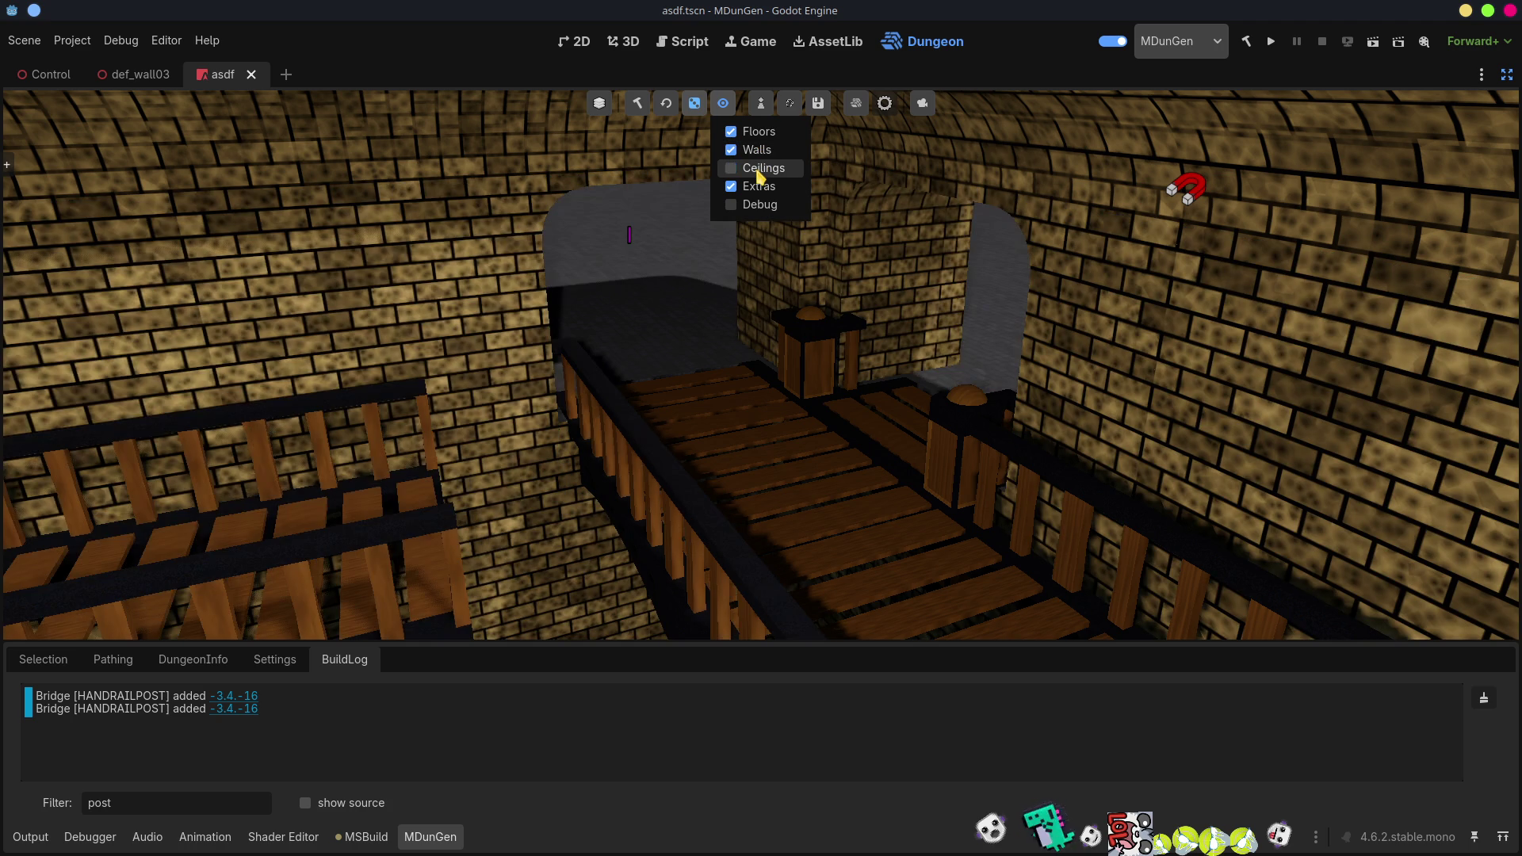
pyautogui.click(639, 229)
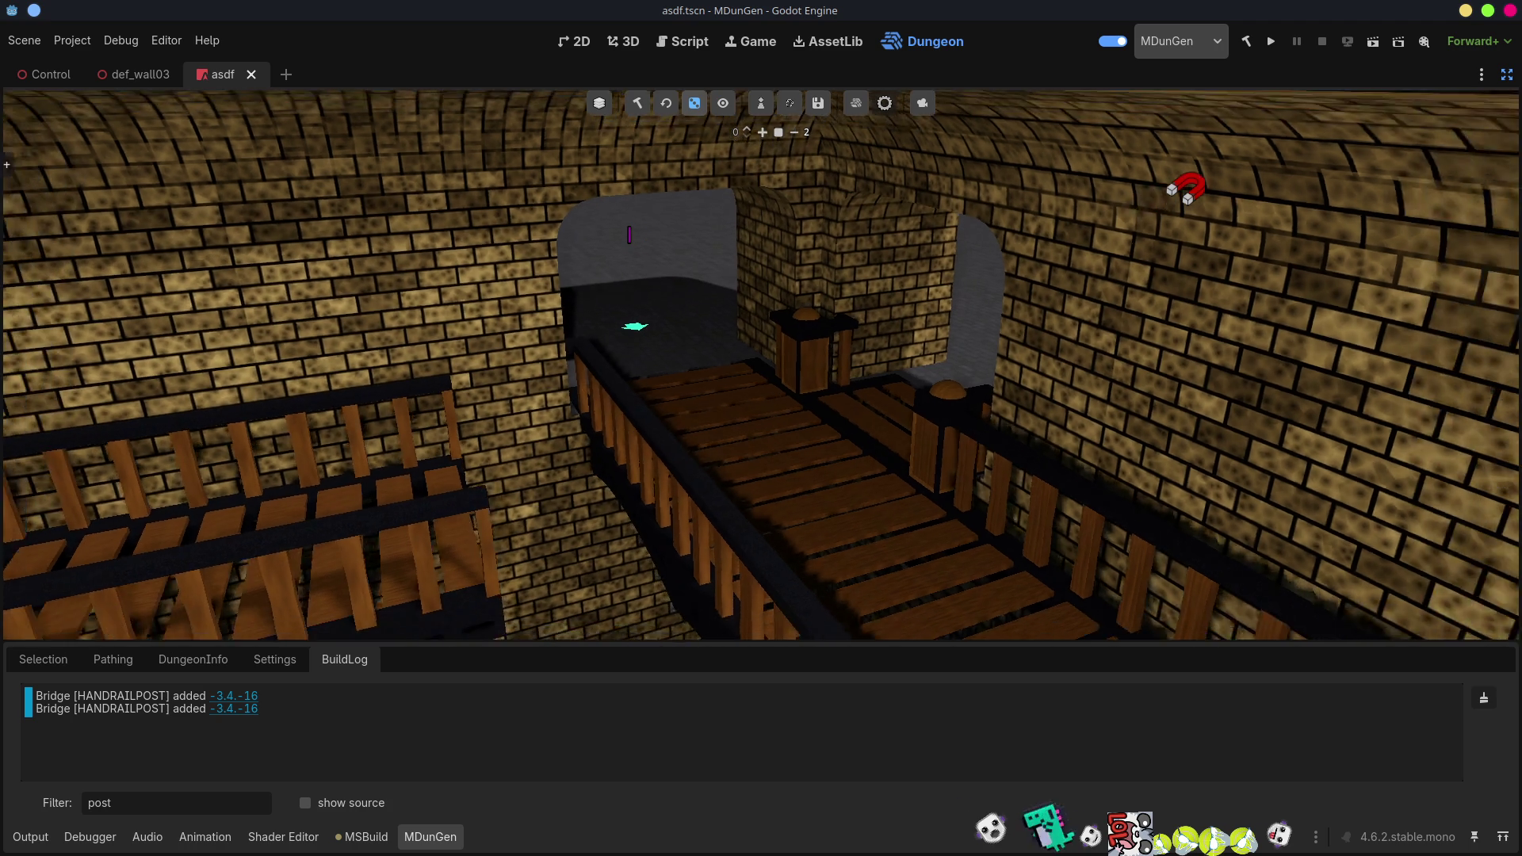
pyautogui.scroll(3, 761, 365)
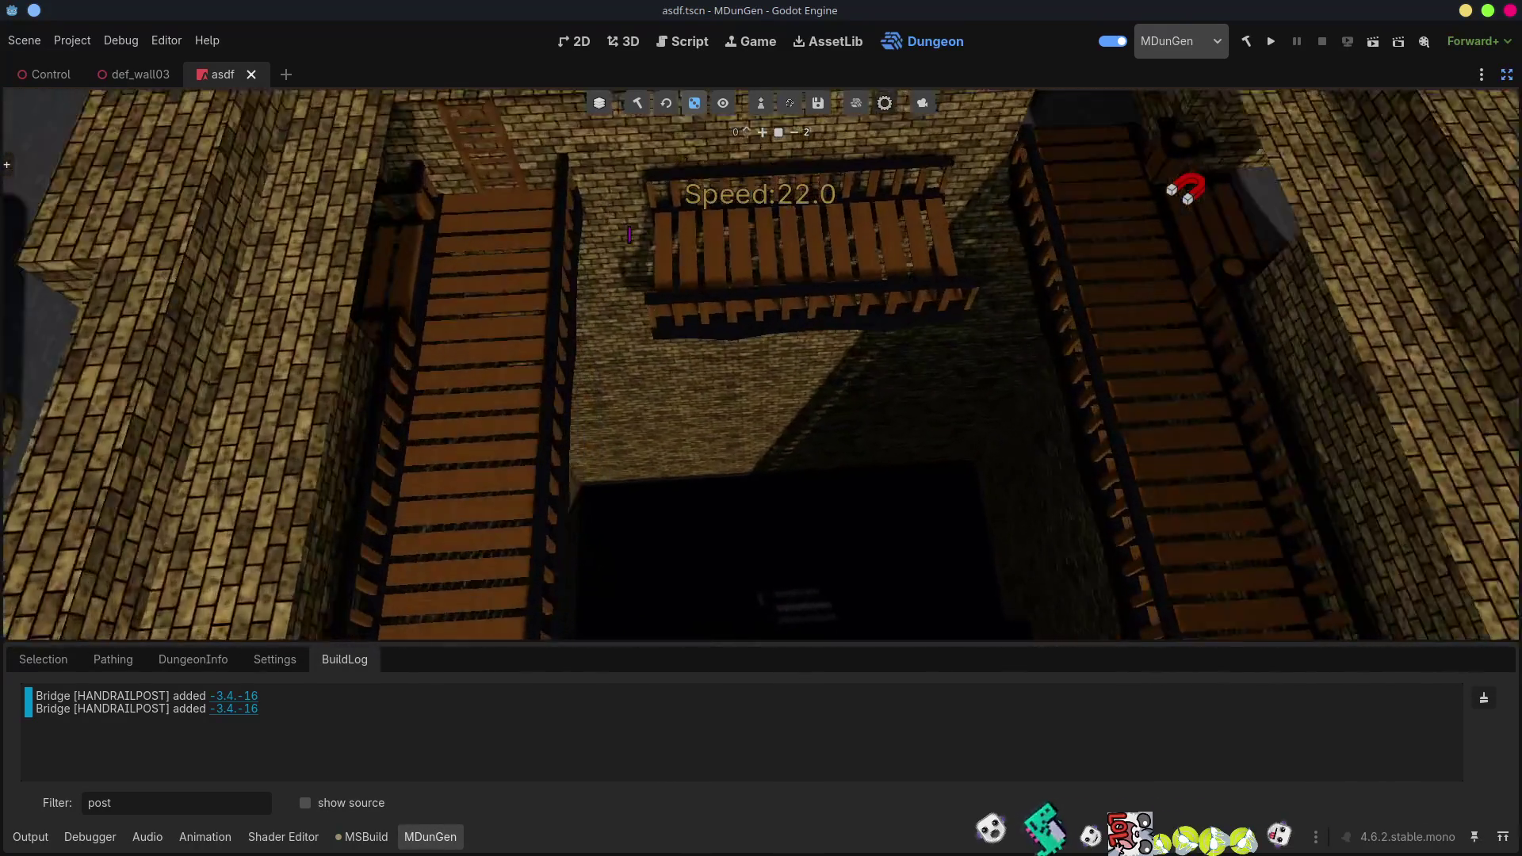
pyautogui.press('w')
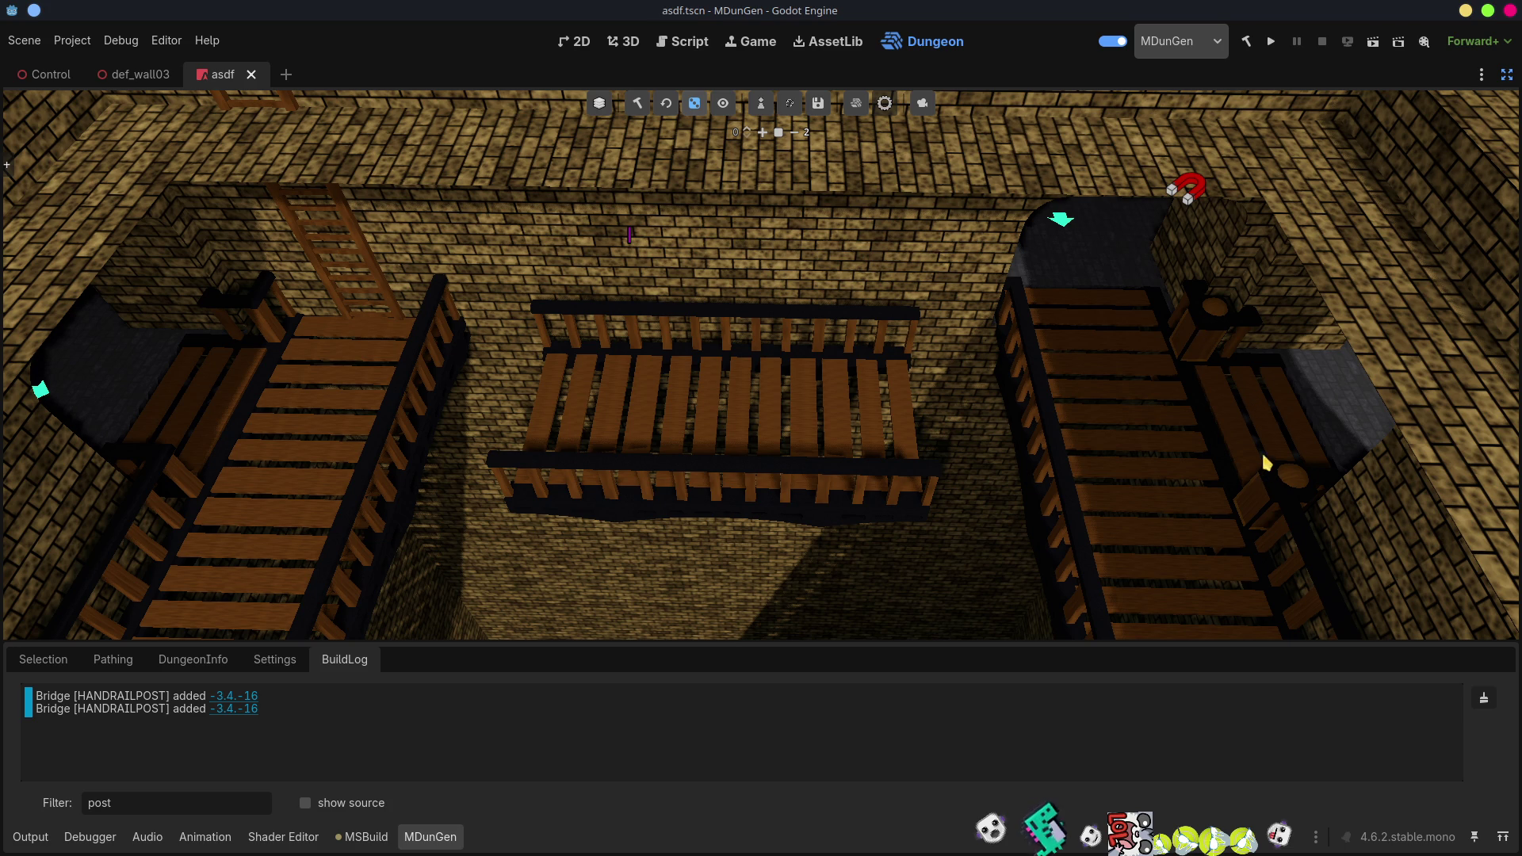
# Enable the Debug layer to show connection markers, then select markers on the right and left bridges.
pyautogui.click(1088, 381)
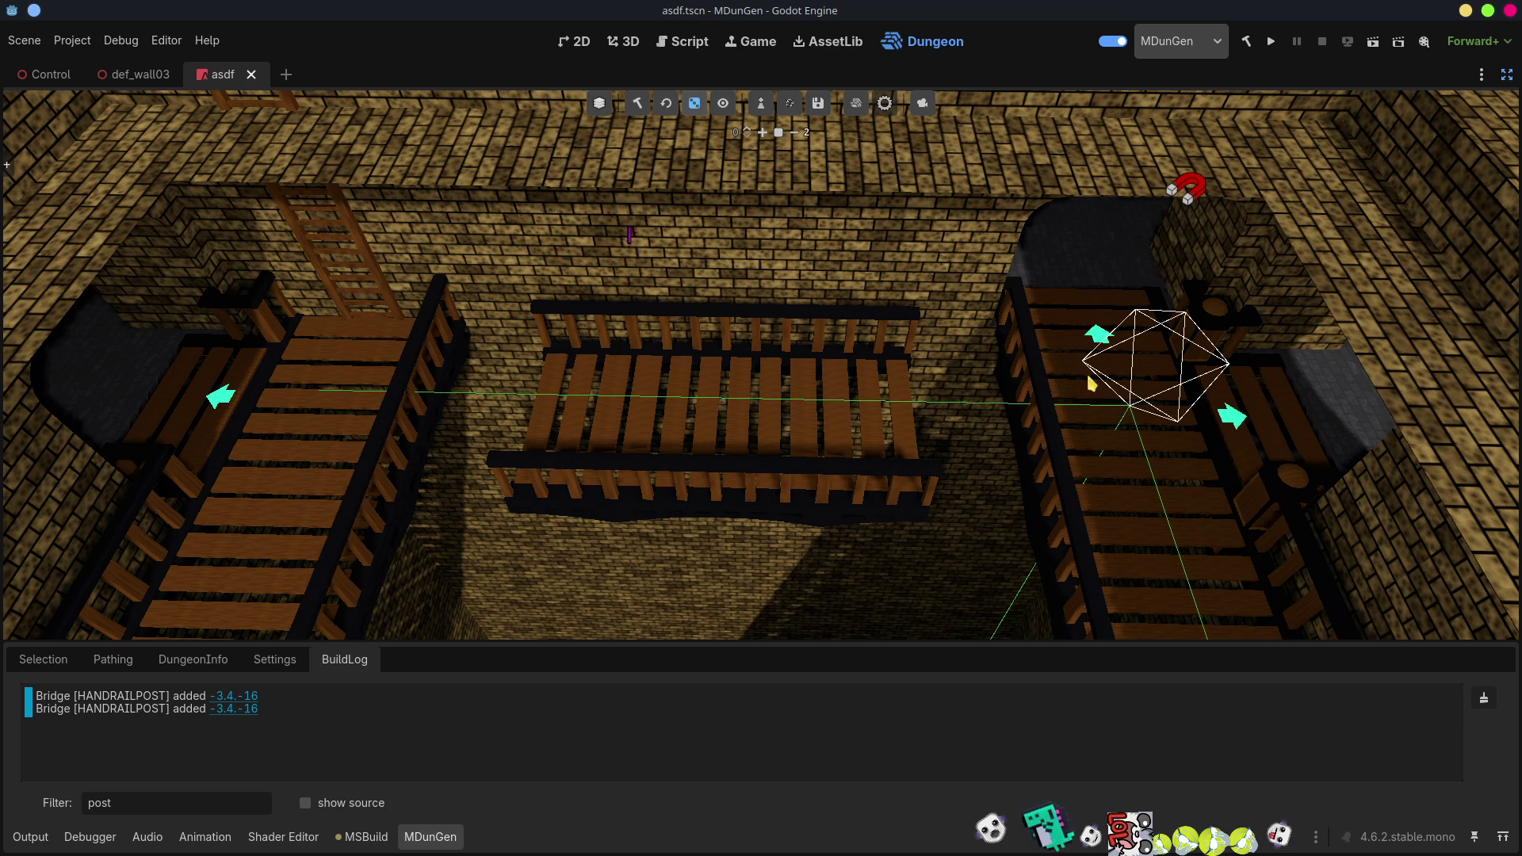
pyautogui.click(723, 103)
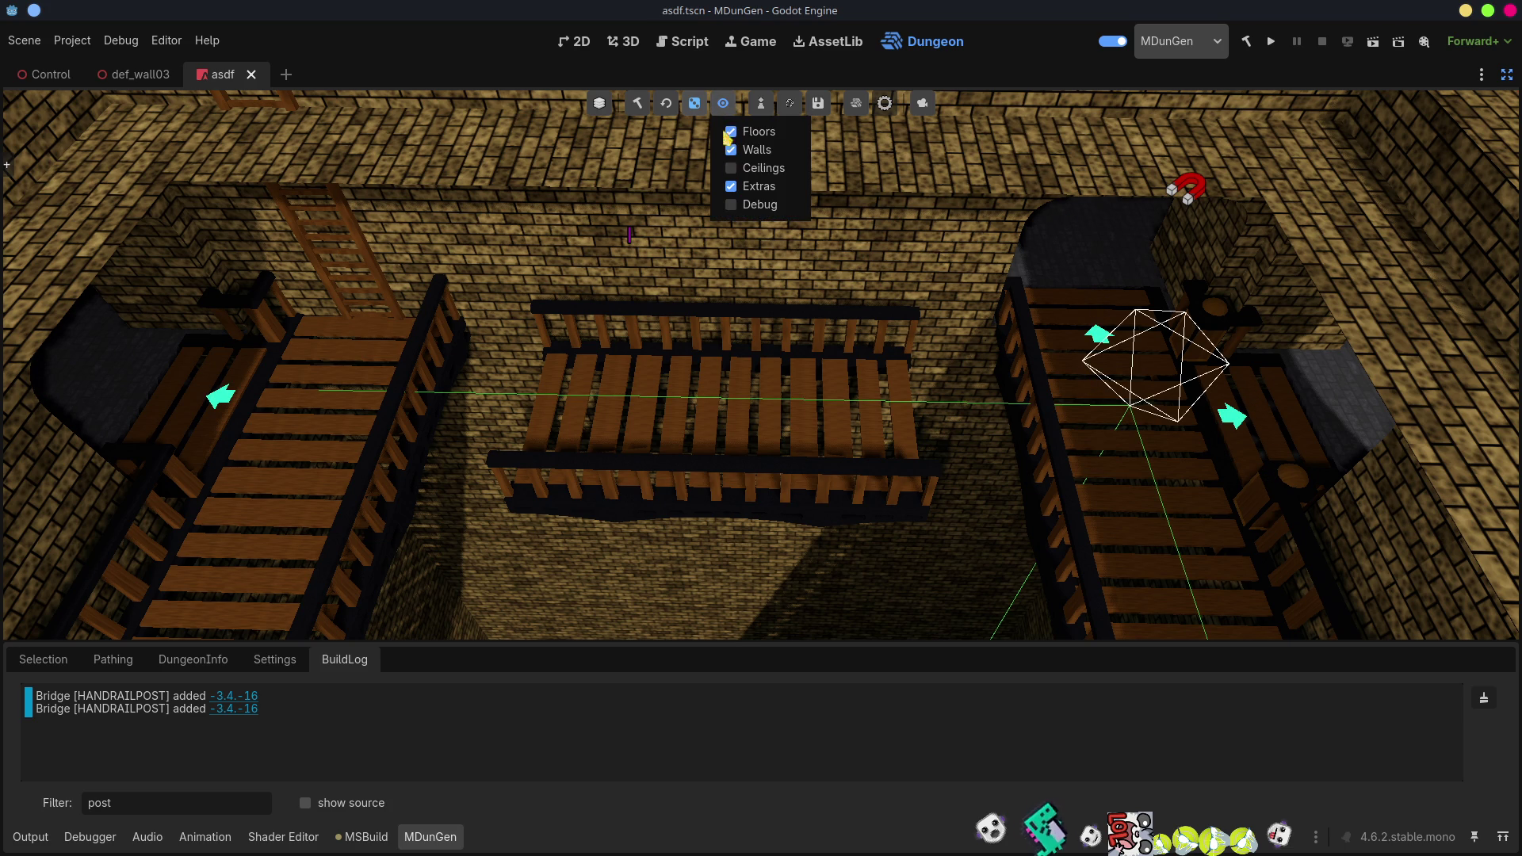
pyautogui.click(738, 204)
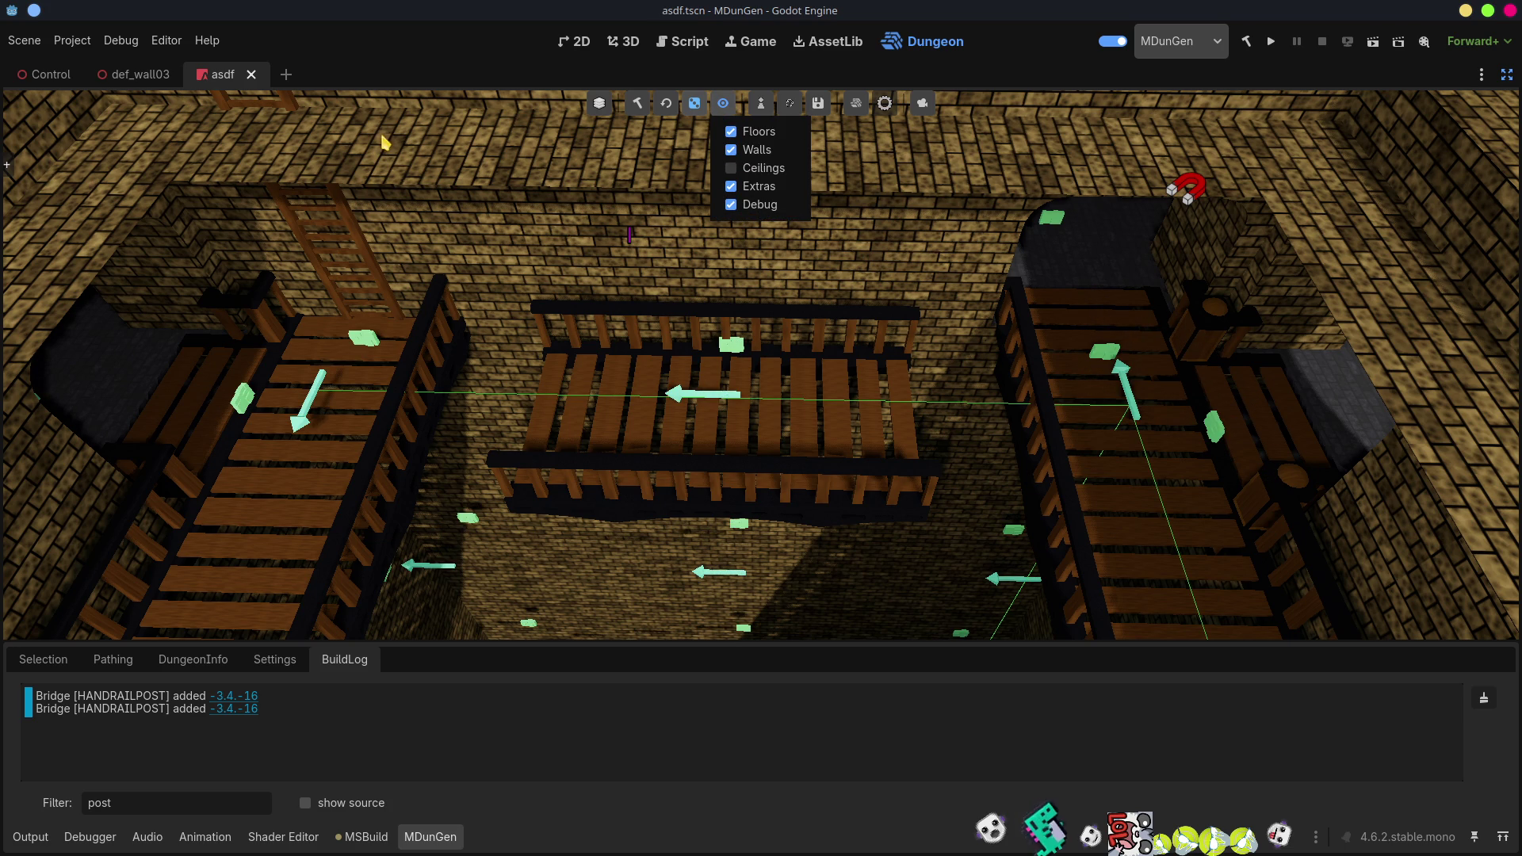
pyautogui.click(117, 375)
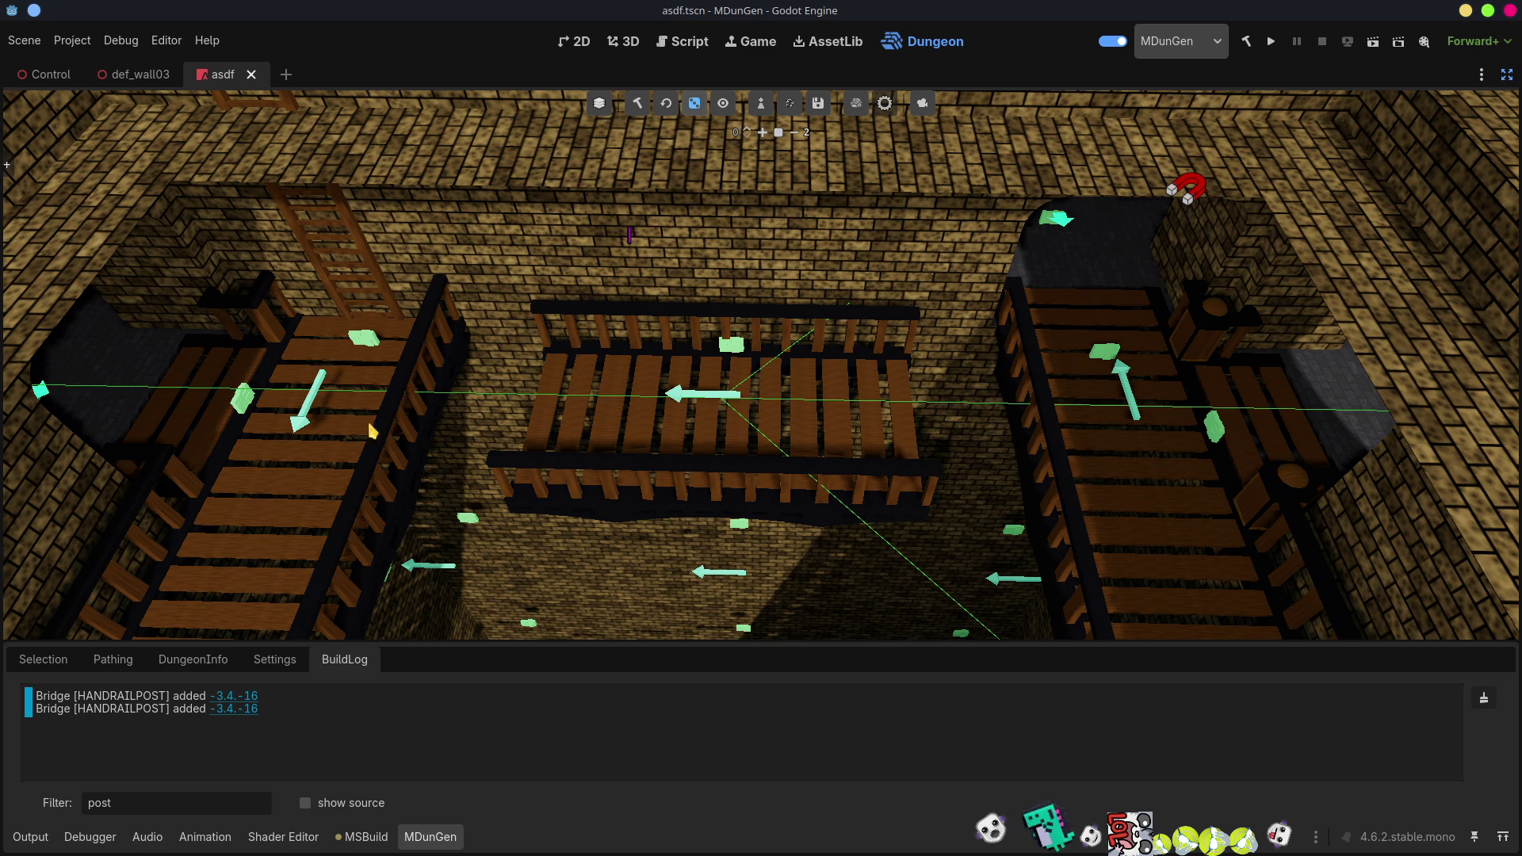
pyautogui.click(331, 396)
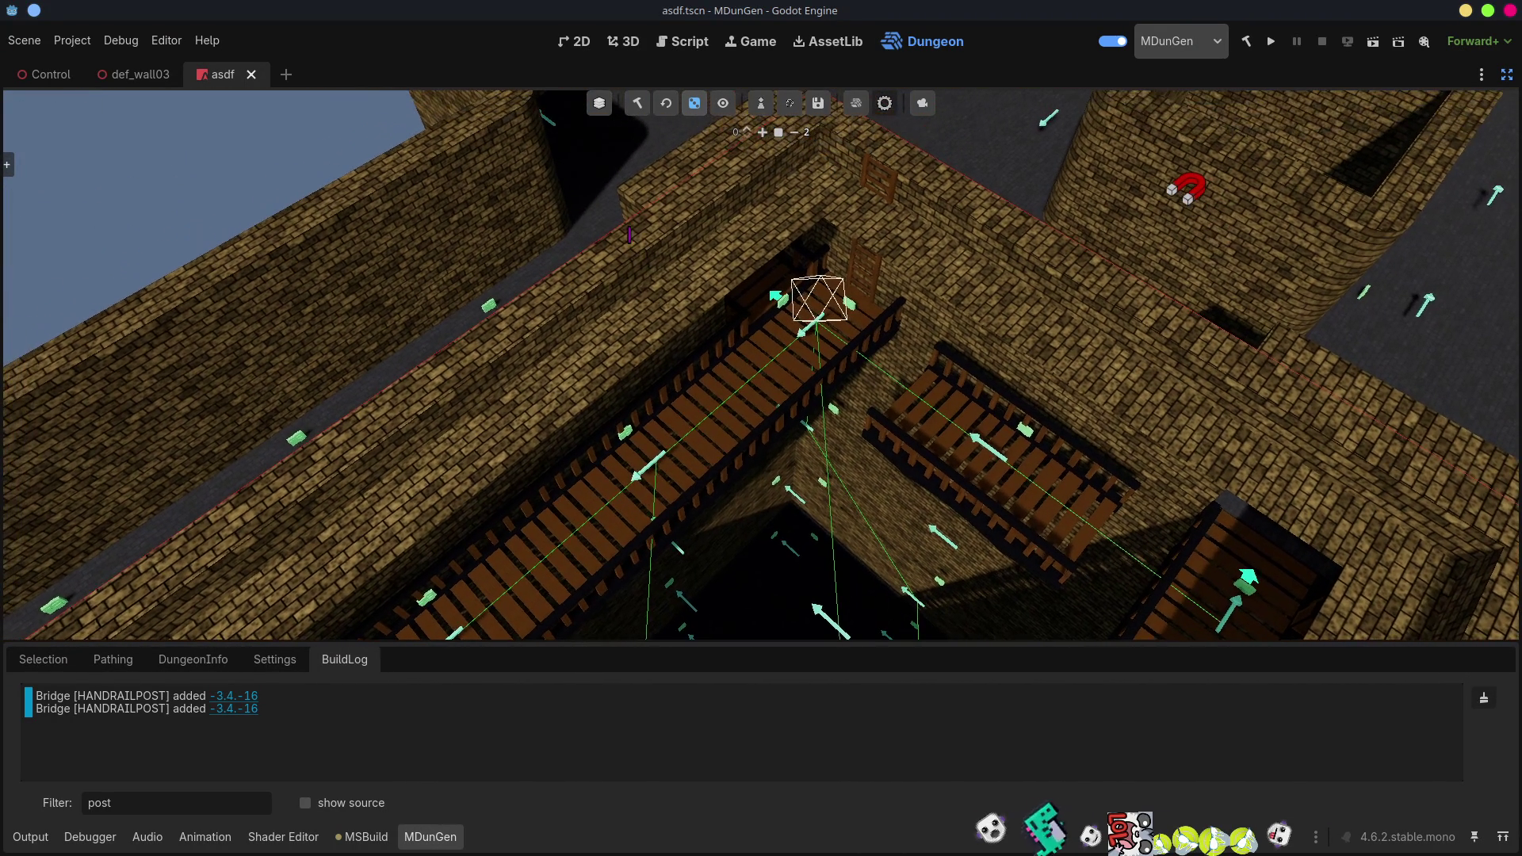
pyautogui.click(43, 660)
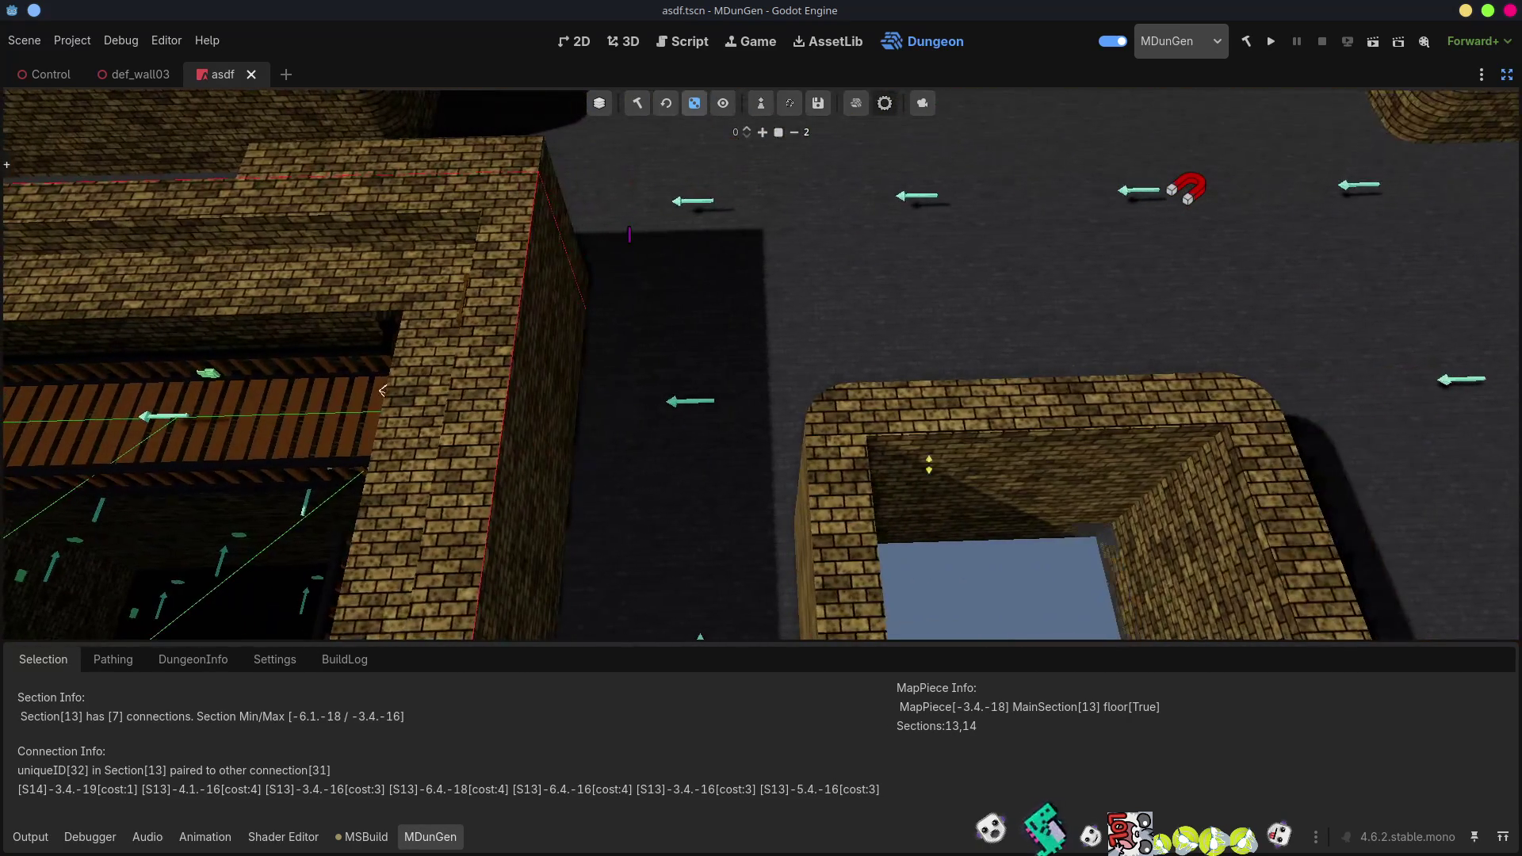
pyautogui.click(698, 383)
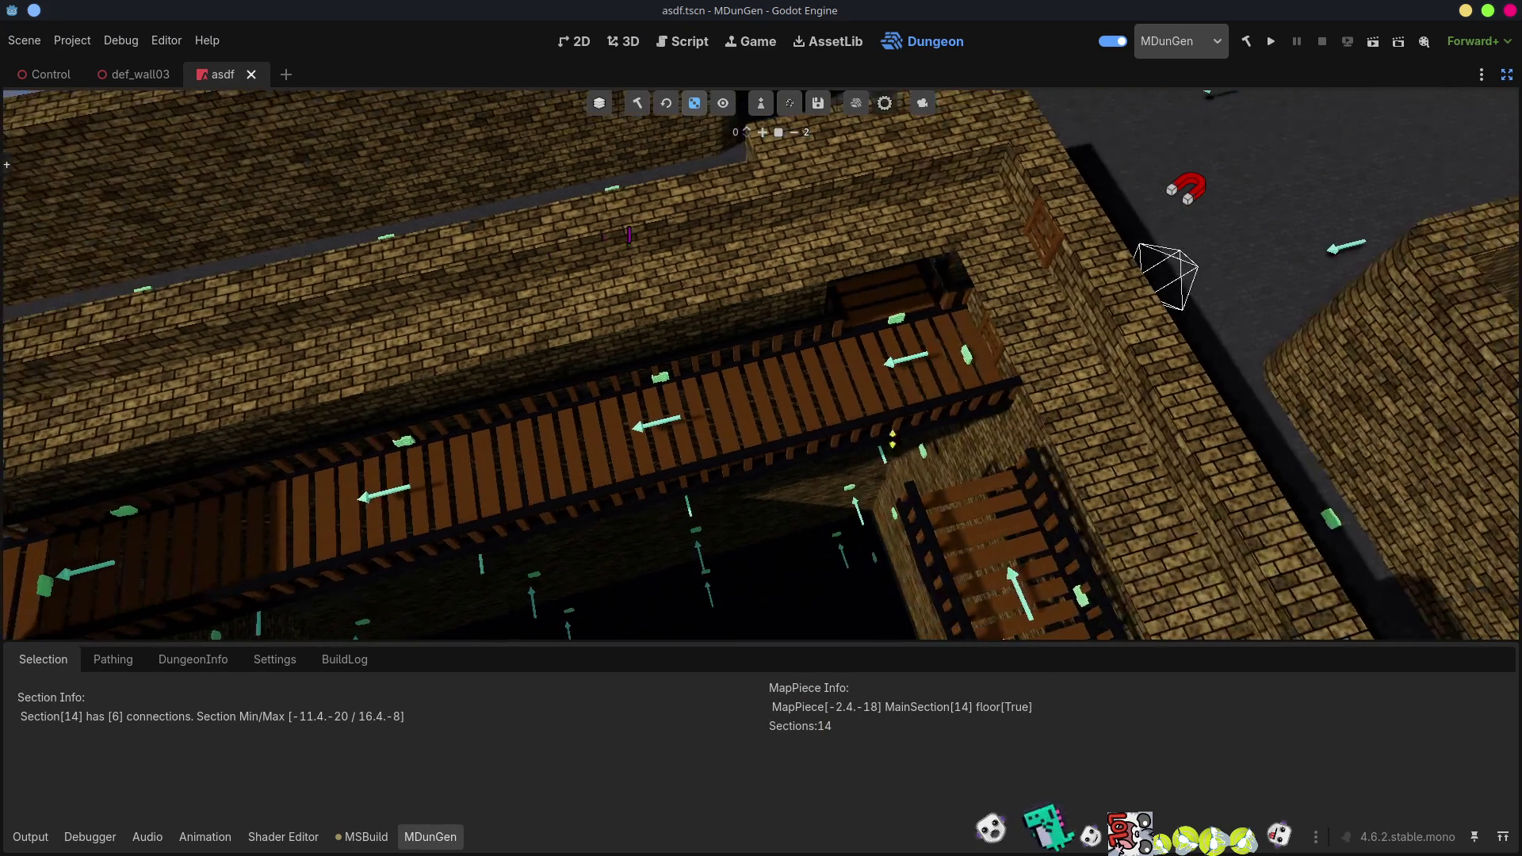
pyautogui.click(906, 360)
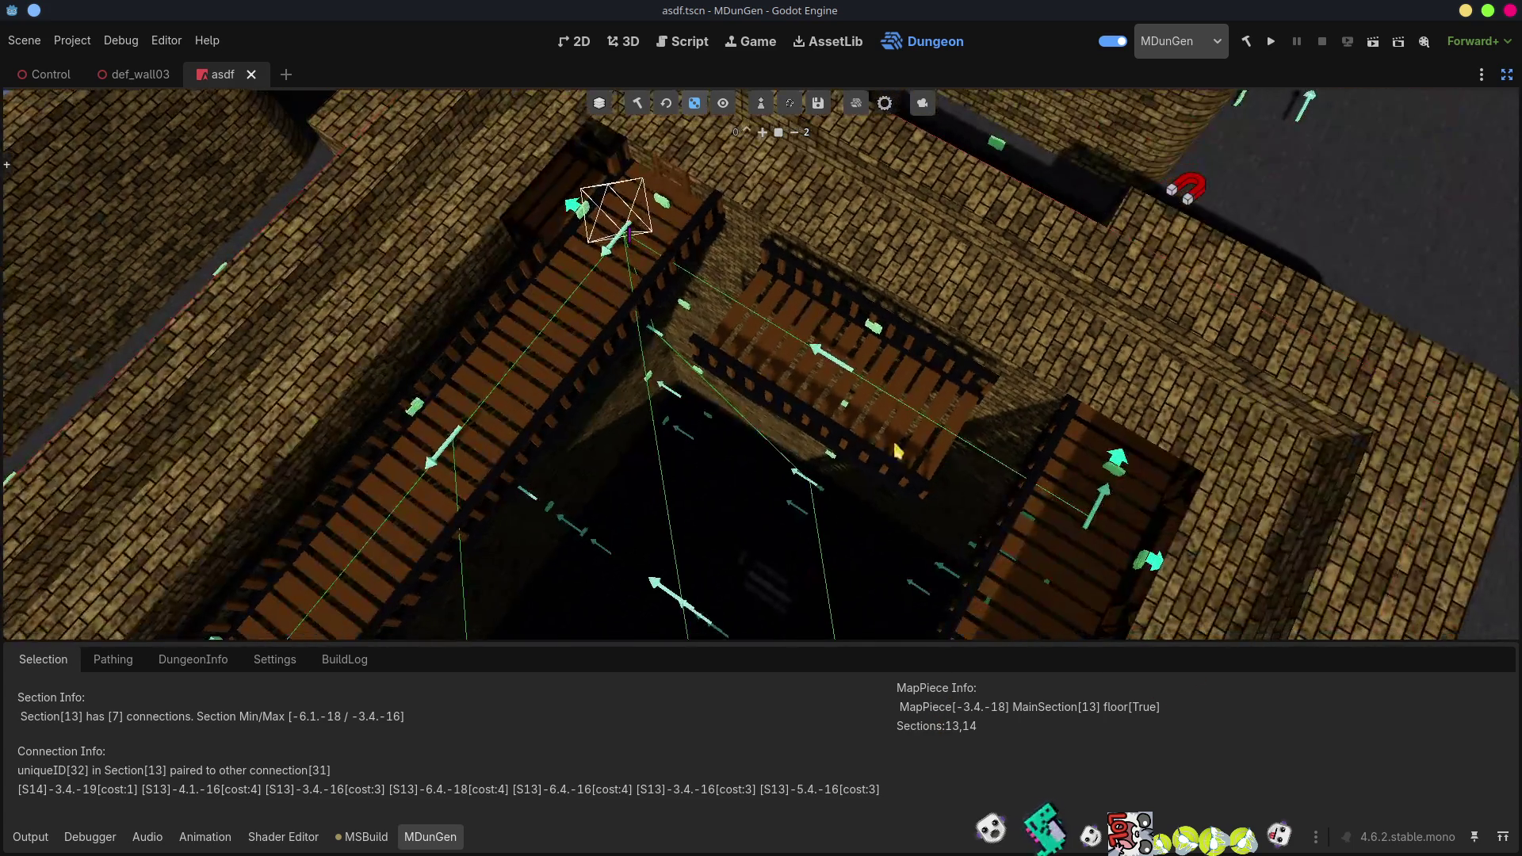
pyautogui.click(854, 382)
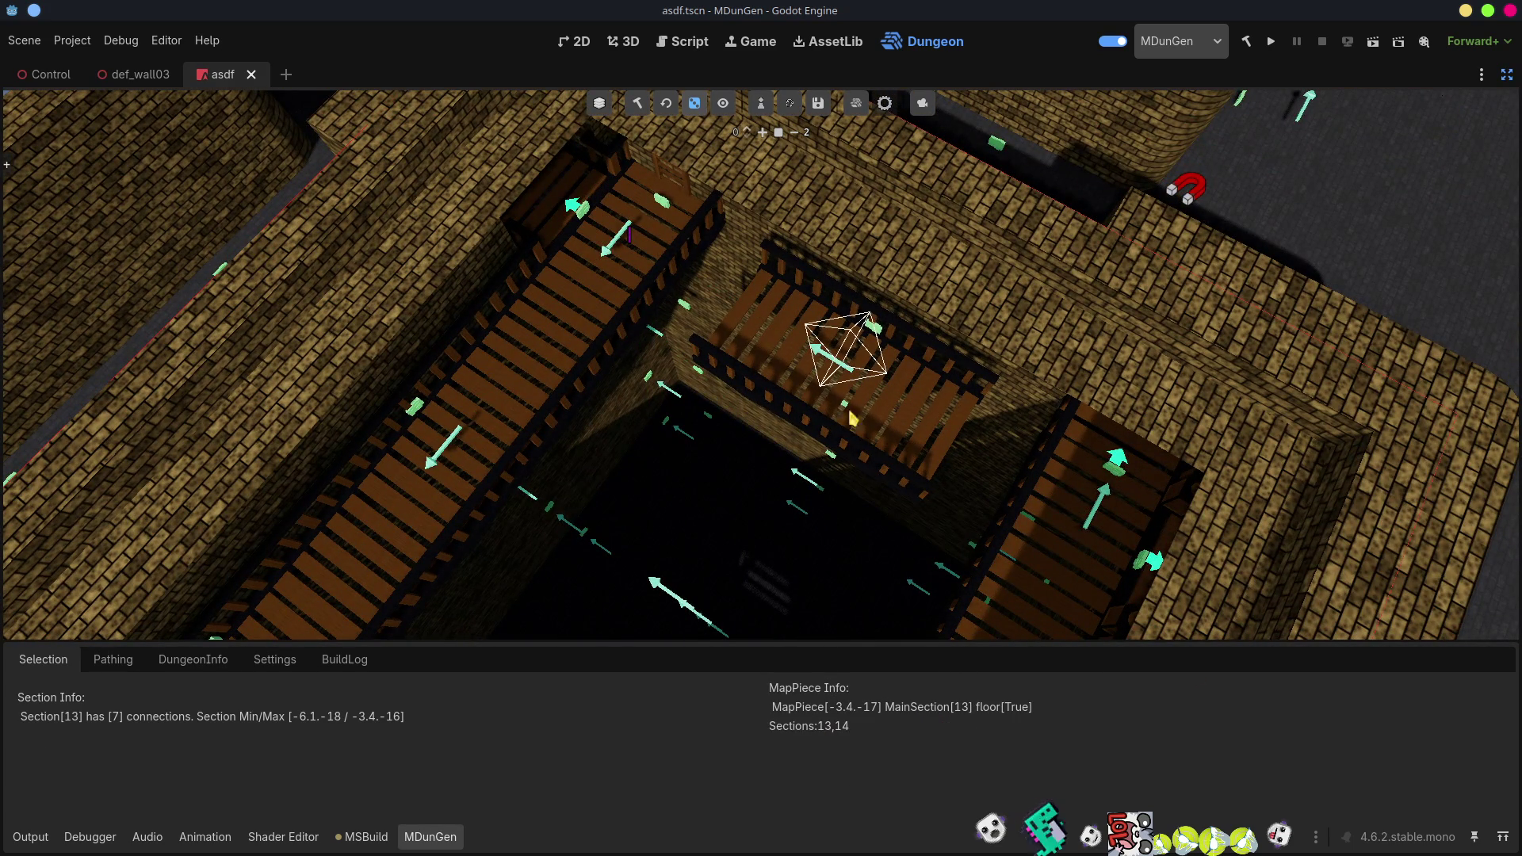
pyautogui.moveTo(854, 420); pyautogui.dragTo(834, 455)
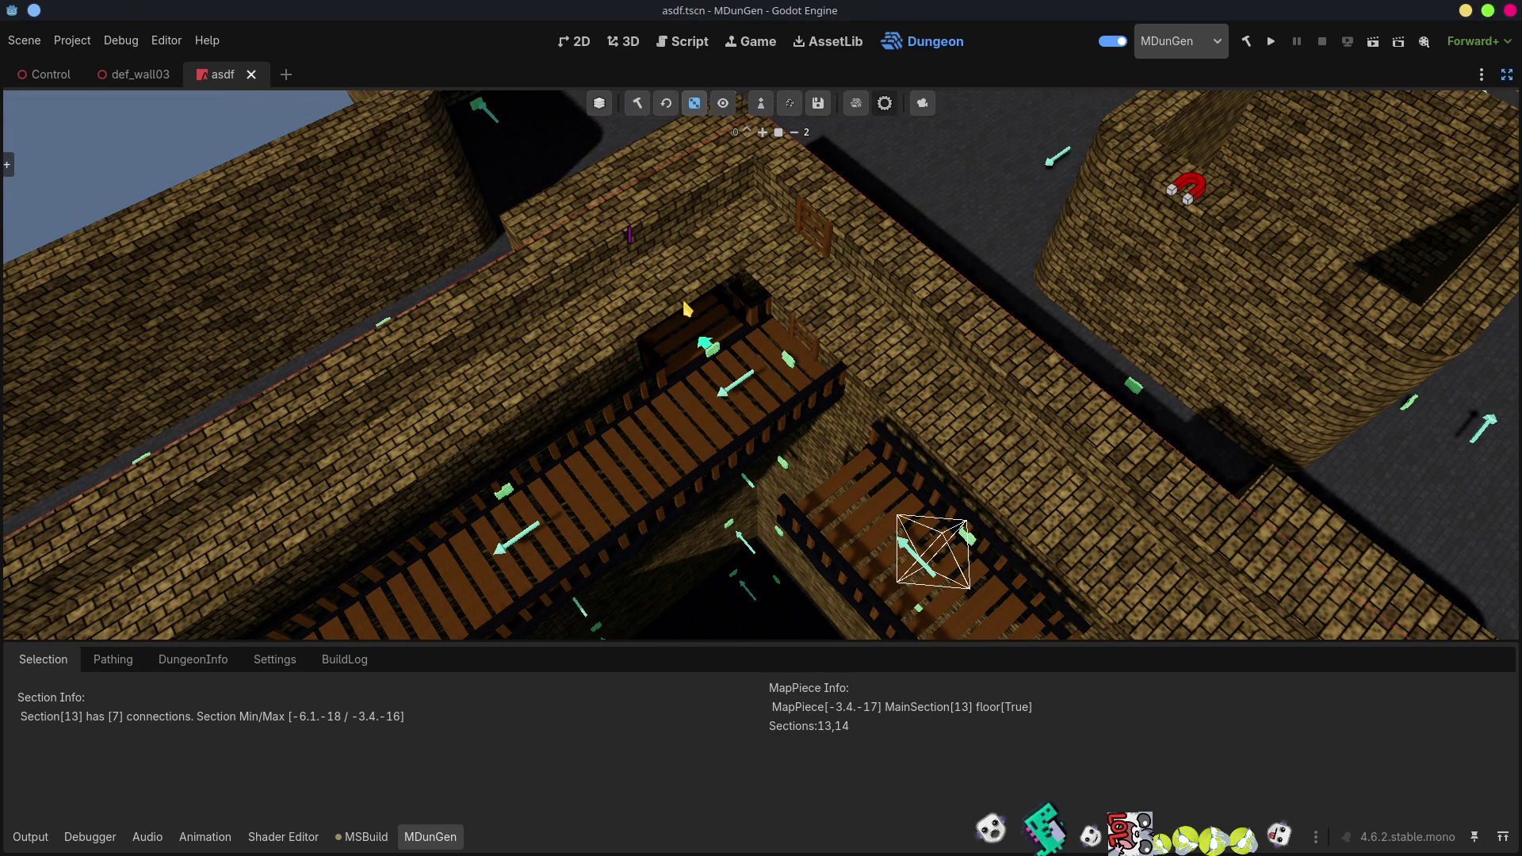
pyautogui.scroll(-5, 686, 307)
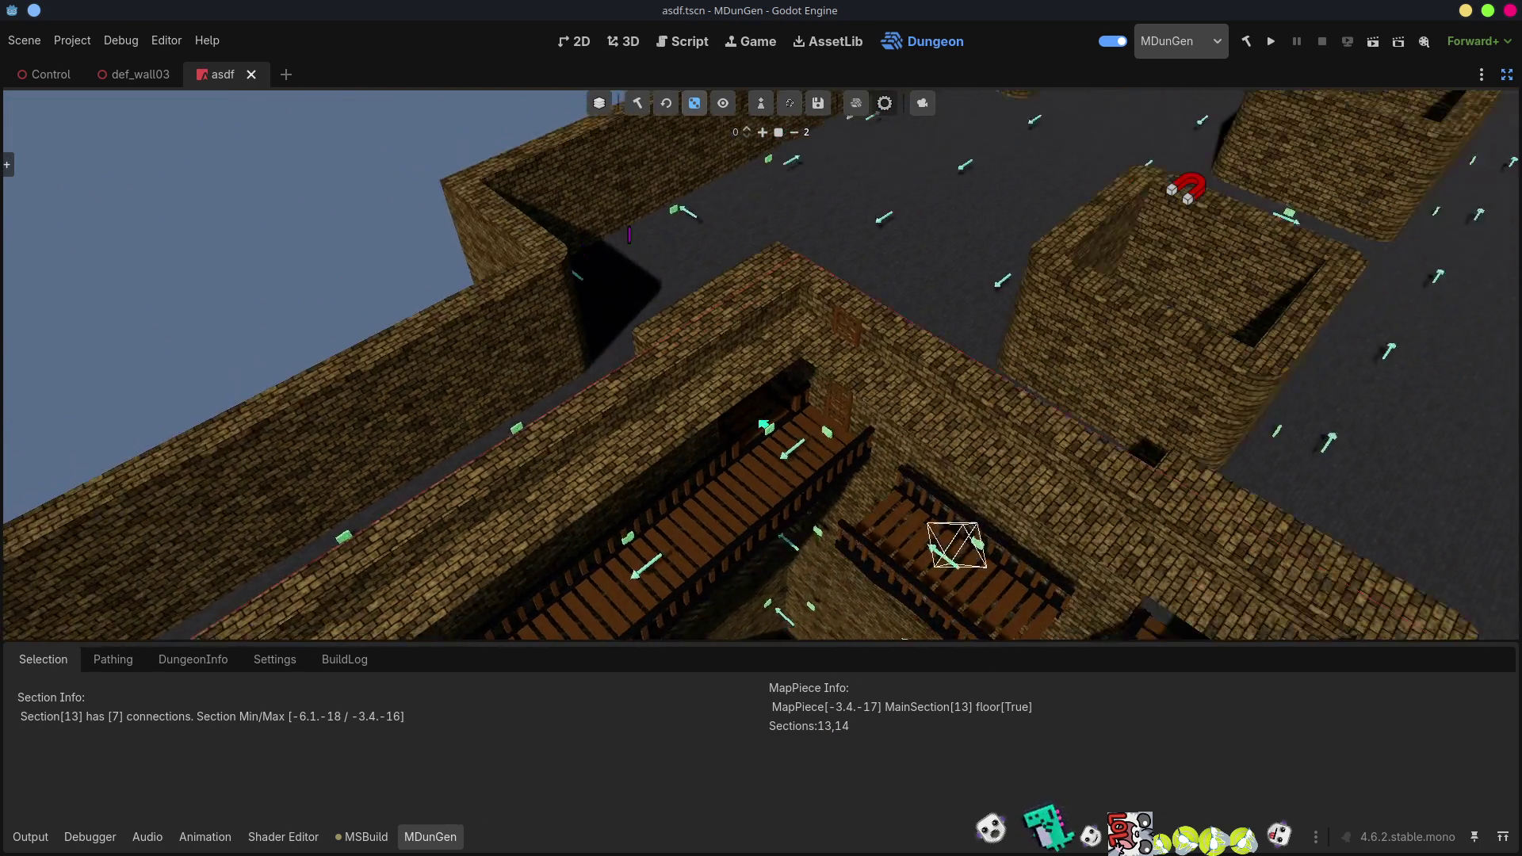
pyautogui.scroll(10, 628, 234)
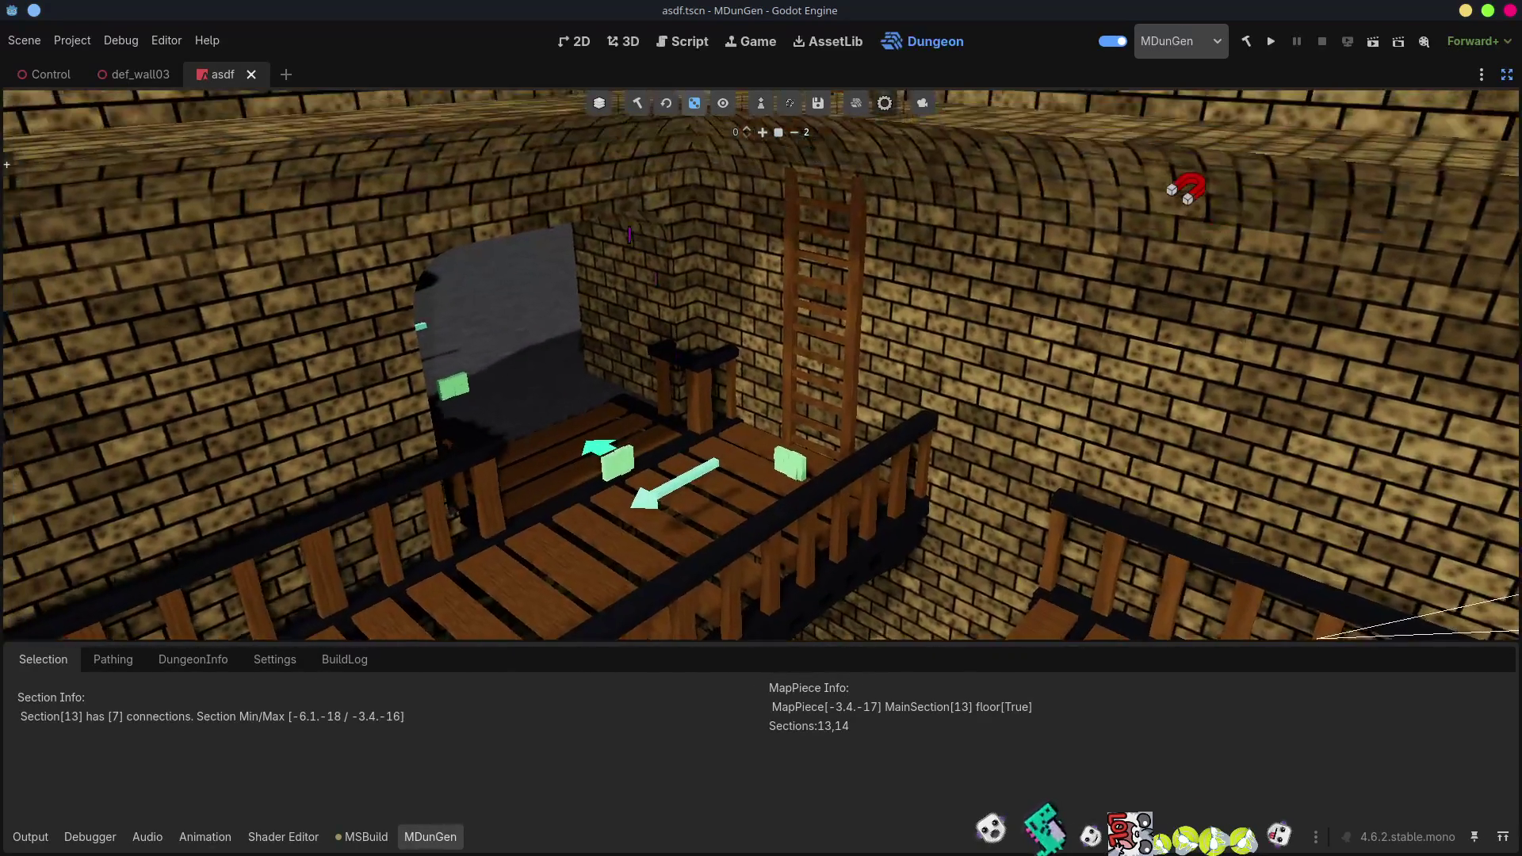
pyautogui.scroll(-2, 629, 234)
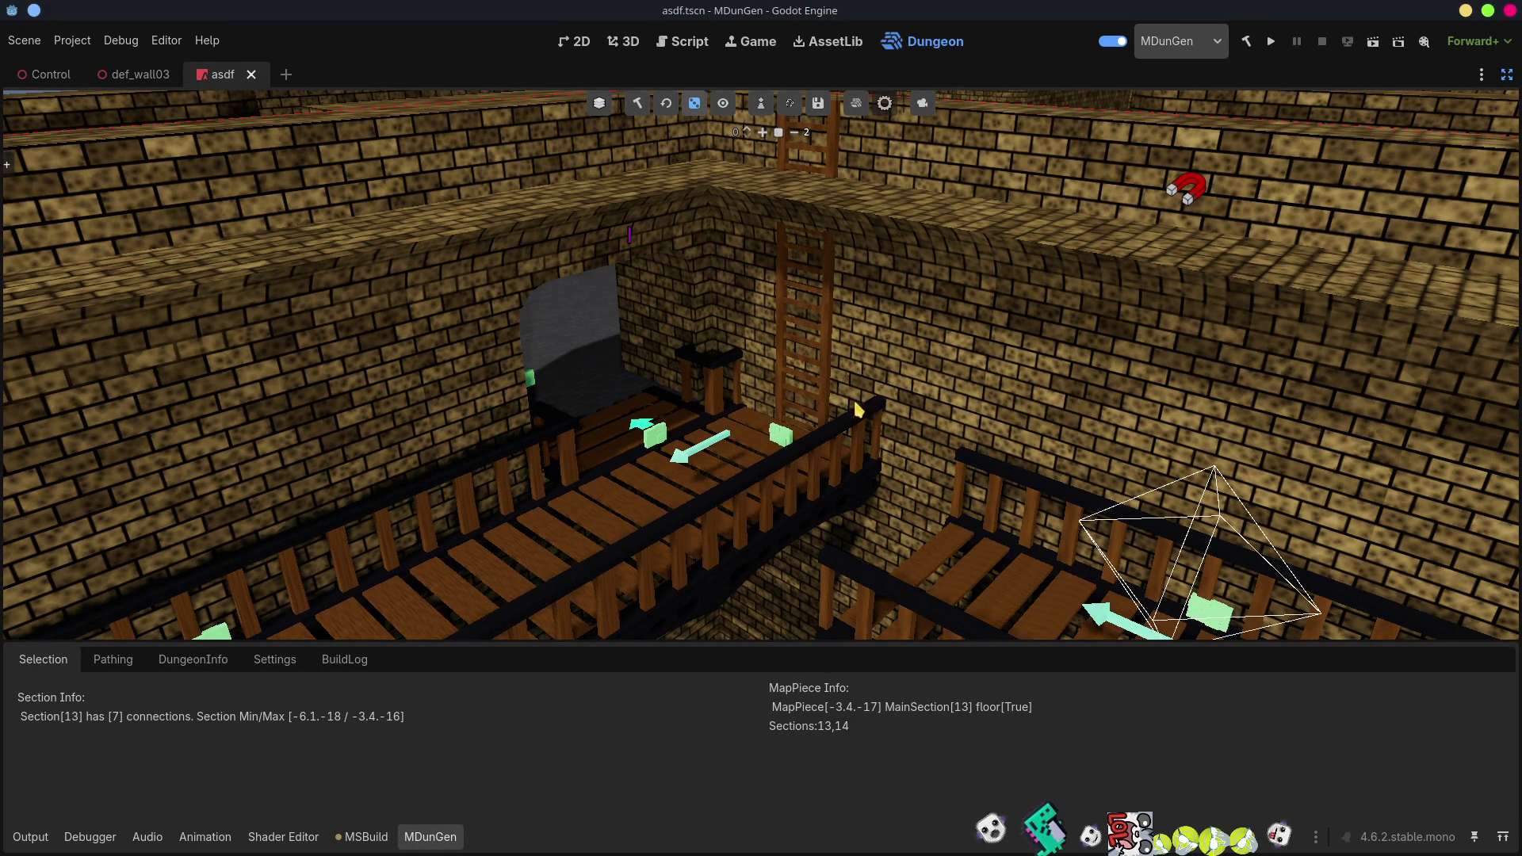
pyautogui.scroll(4, 860, 409)
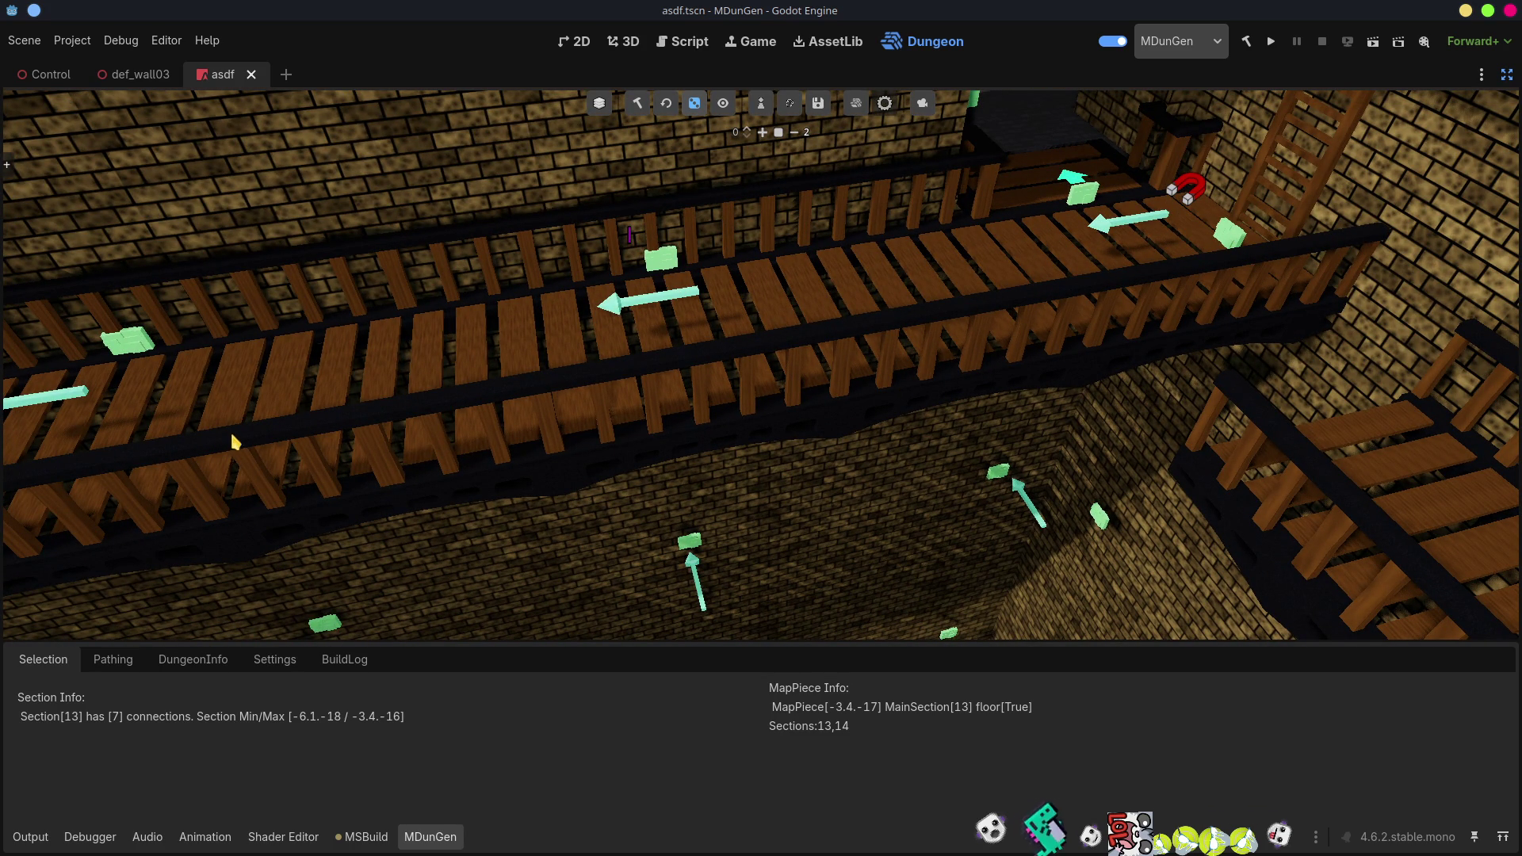
pyautogui.scroll(-4, 1044, 387)
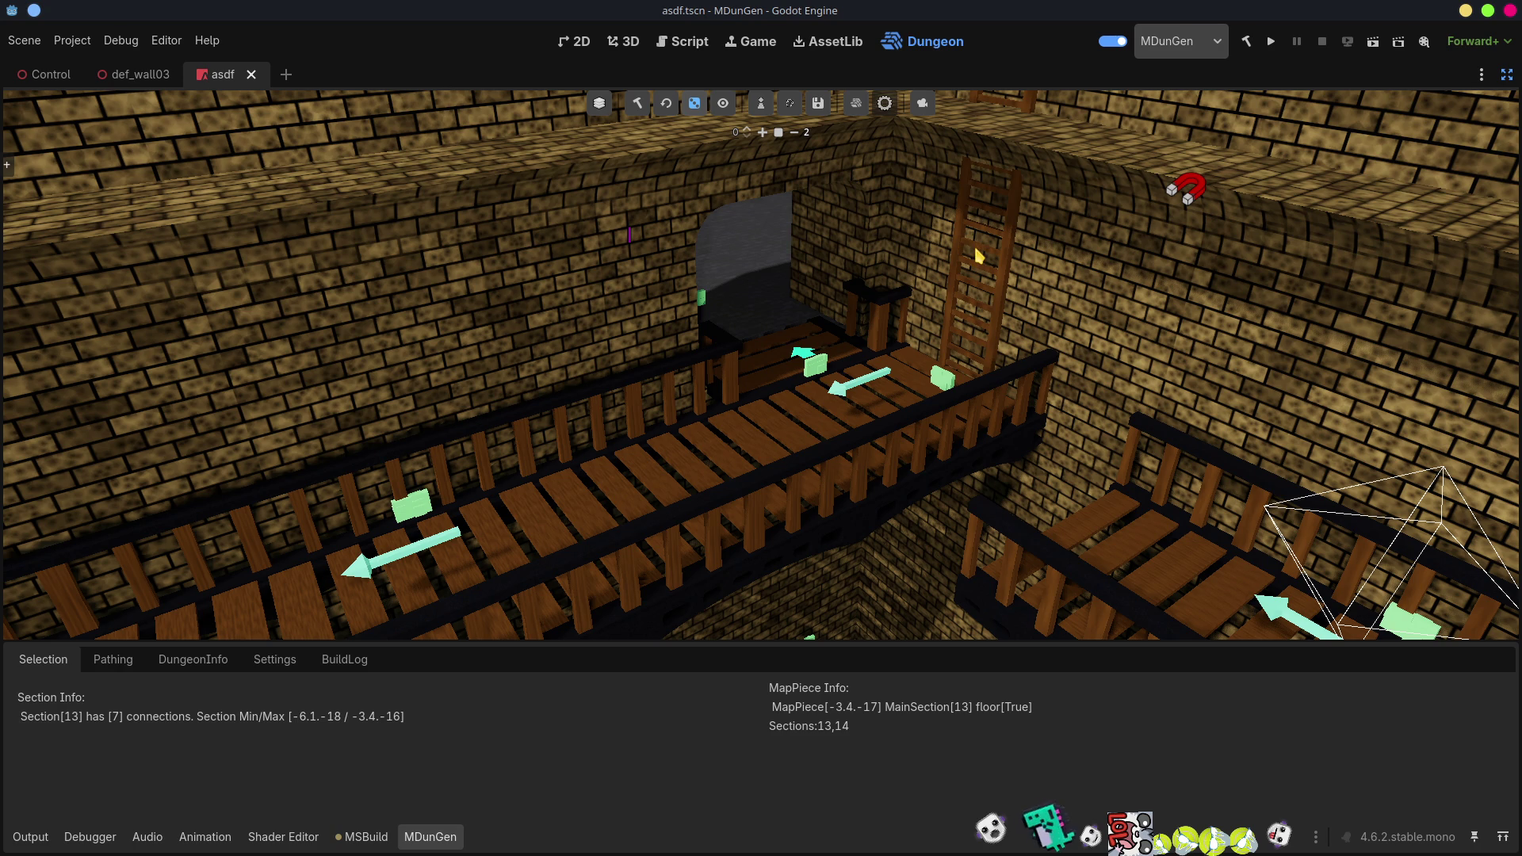
pyautogui.moveTo(979, 255); pyautogui.dragTo(979, 317)
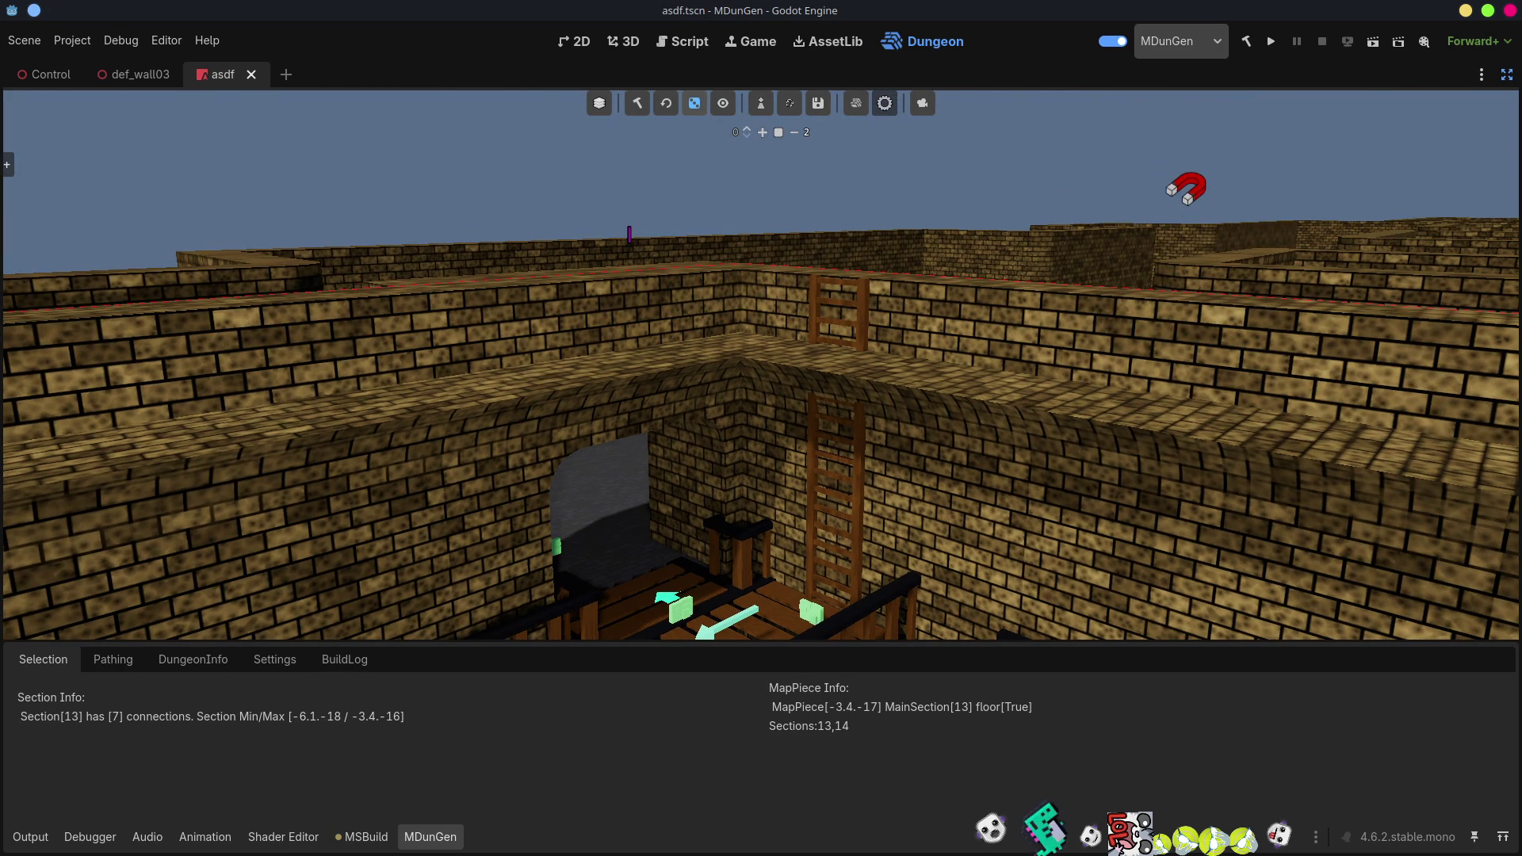
pyautogui.moveTo(979, 317); pyautogui.dragTo(979, 238)
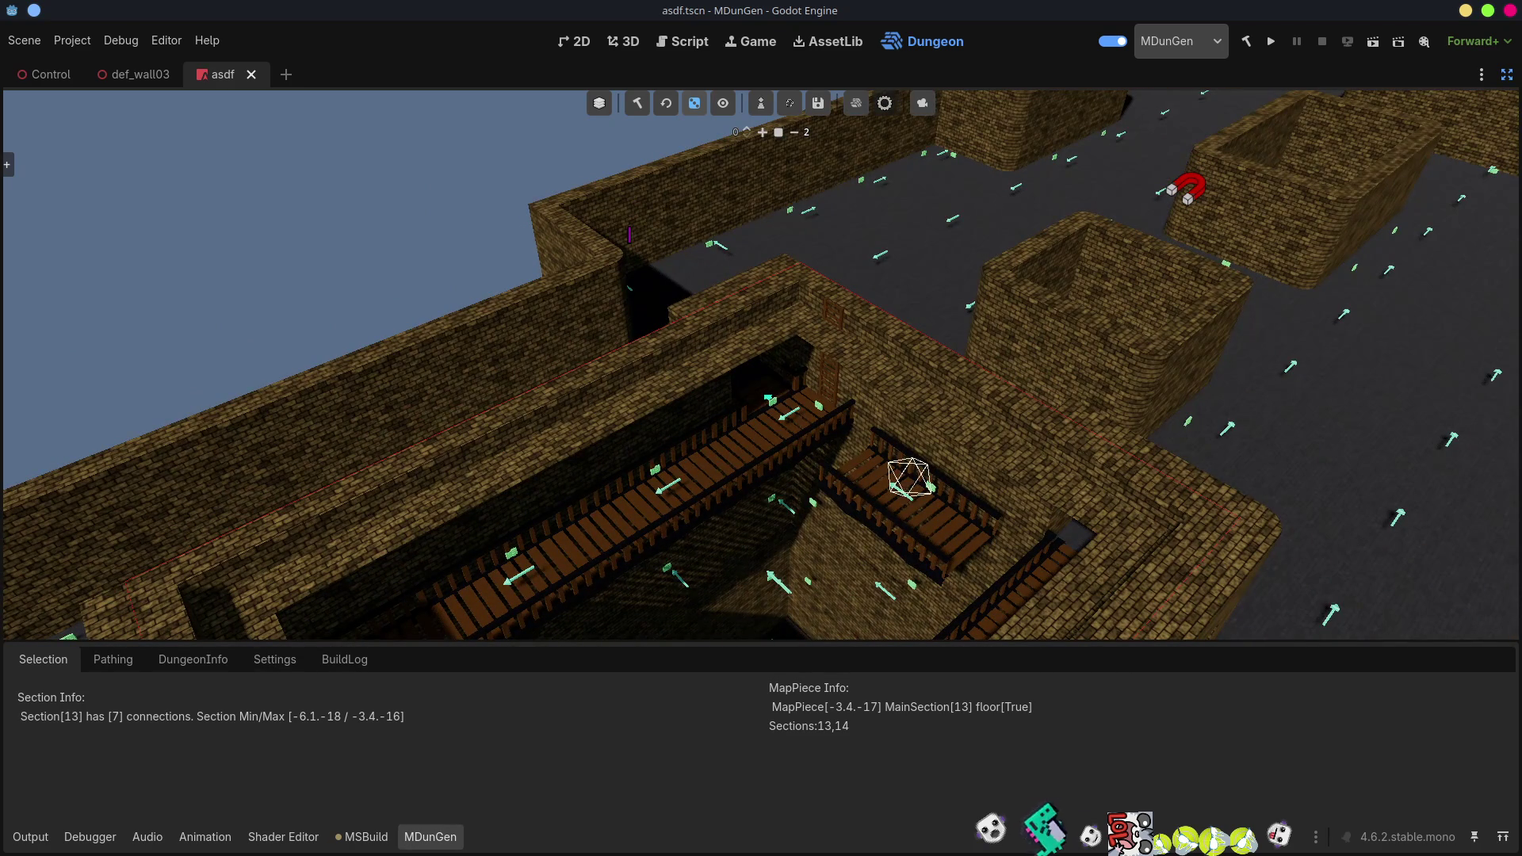
pyautogui.scroll(10, 629, 234)
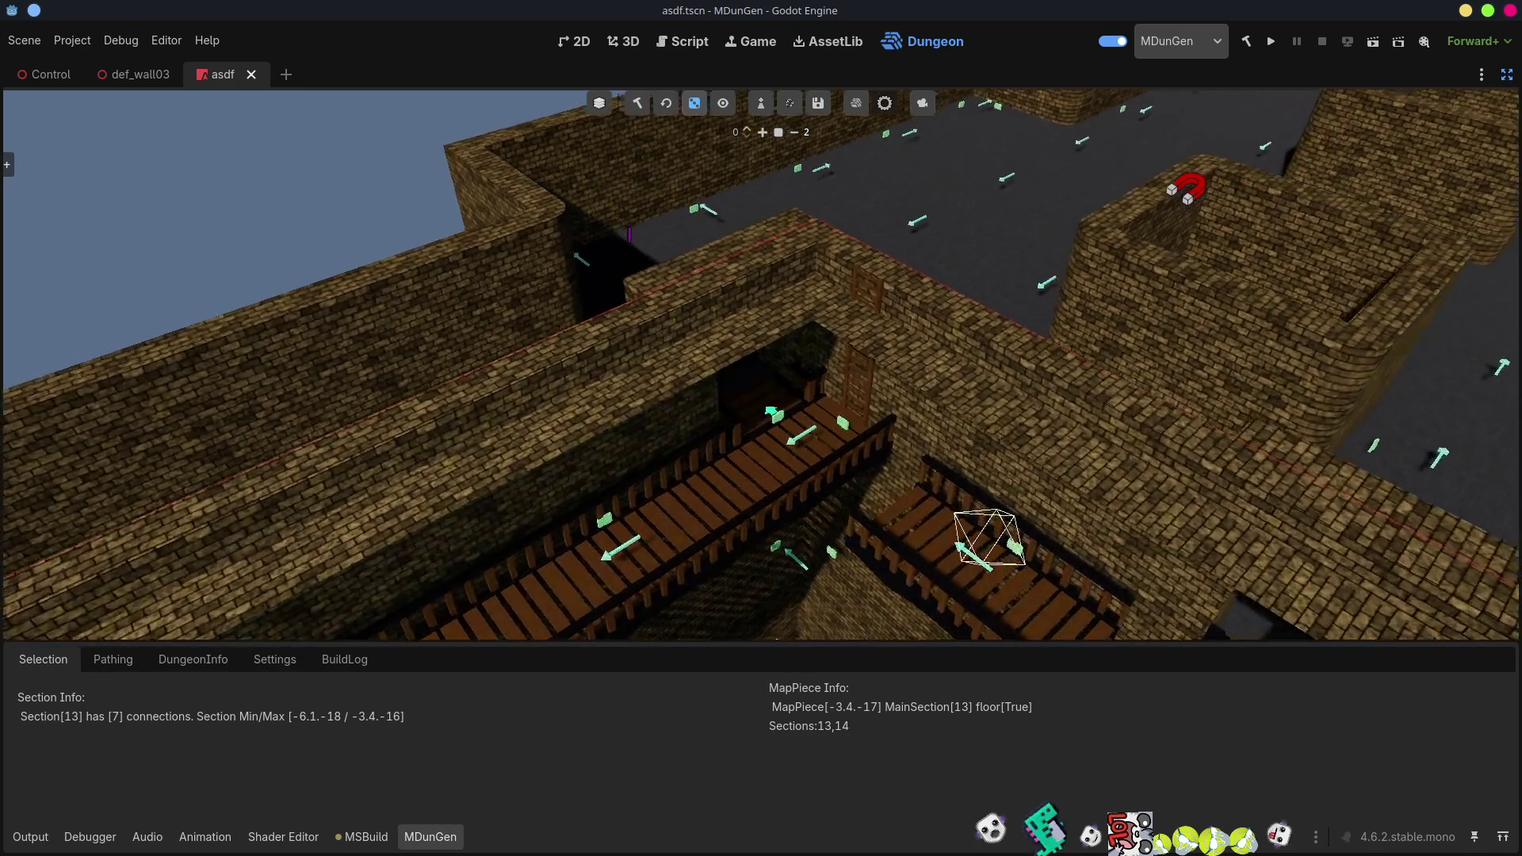
pyautogui.scroll(5, 629, 234)
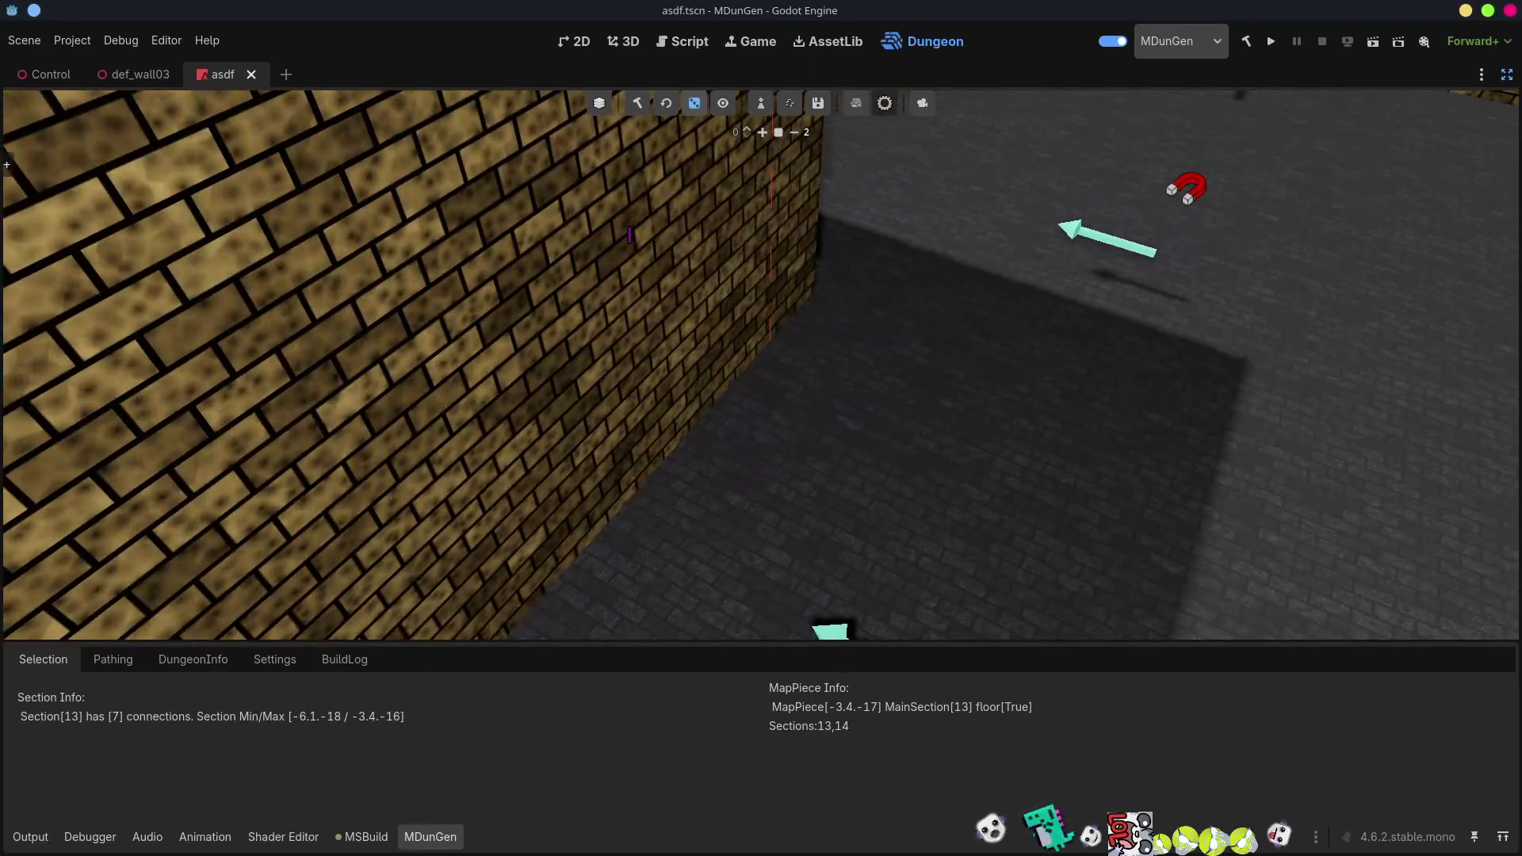
pyautogui.scroll(-10, 629, 233)
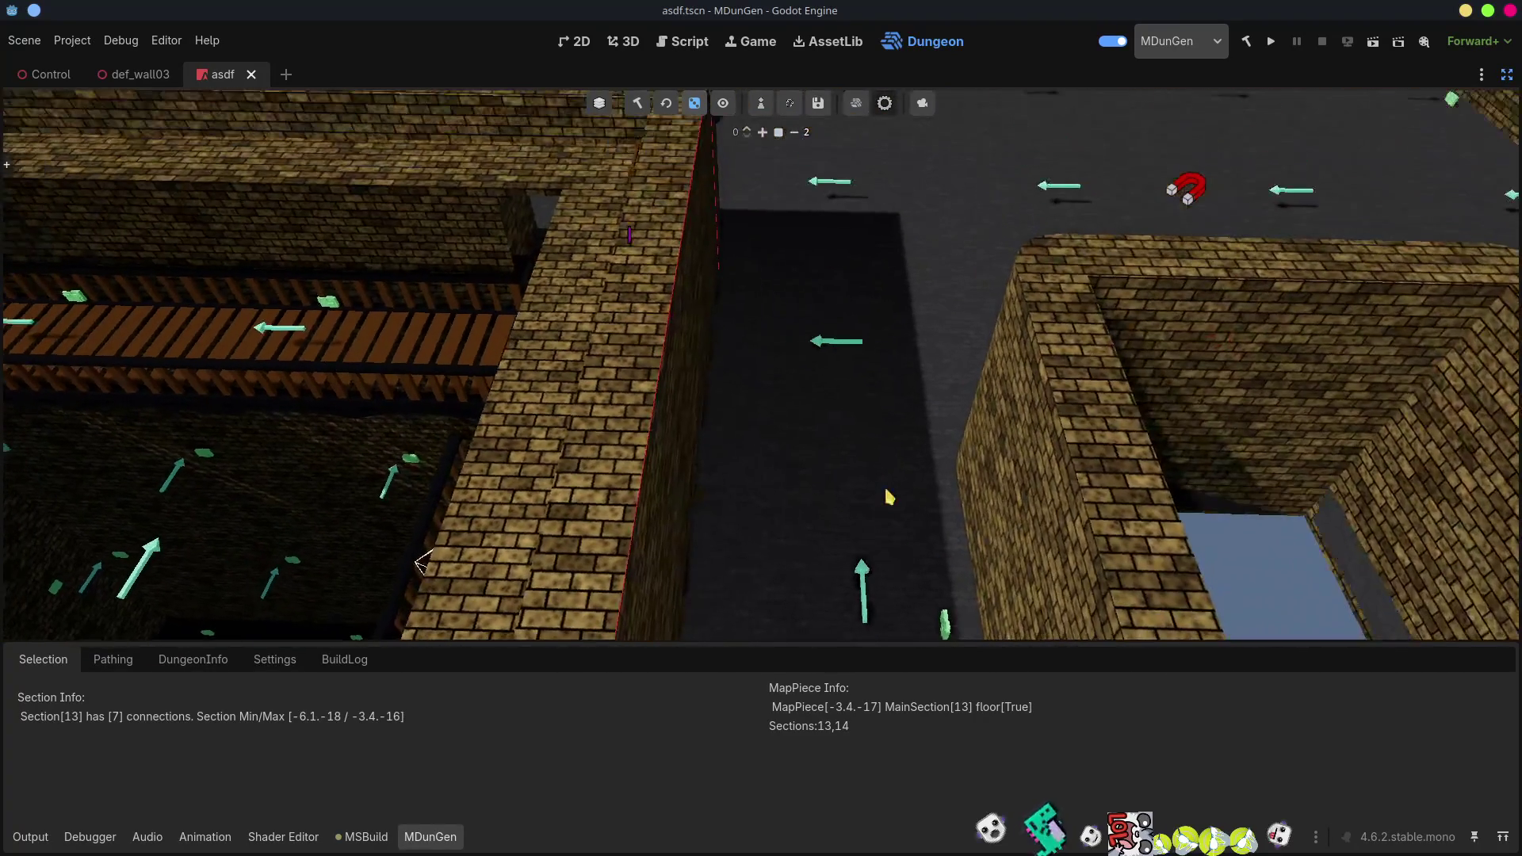
pyautogui.click(847, 383)
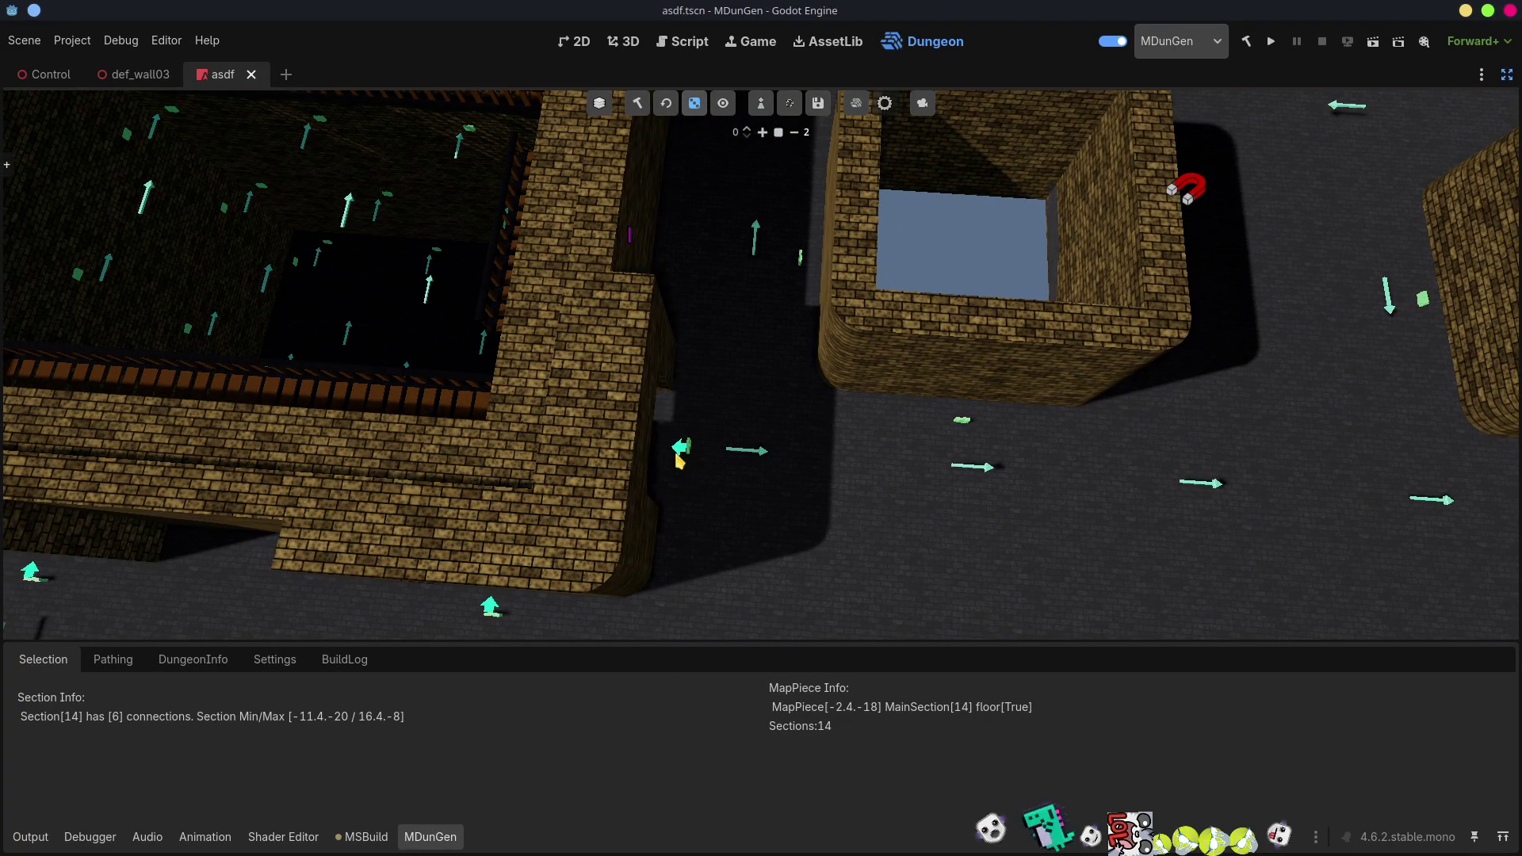
pyautogui.scroll(8, 630, 234)
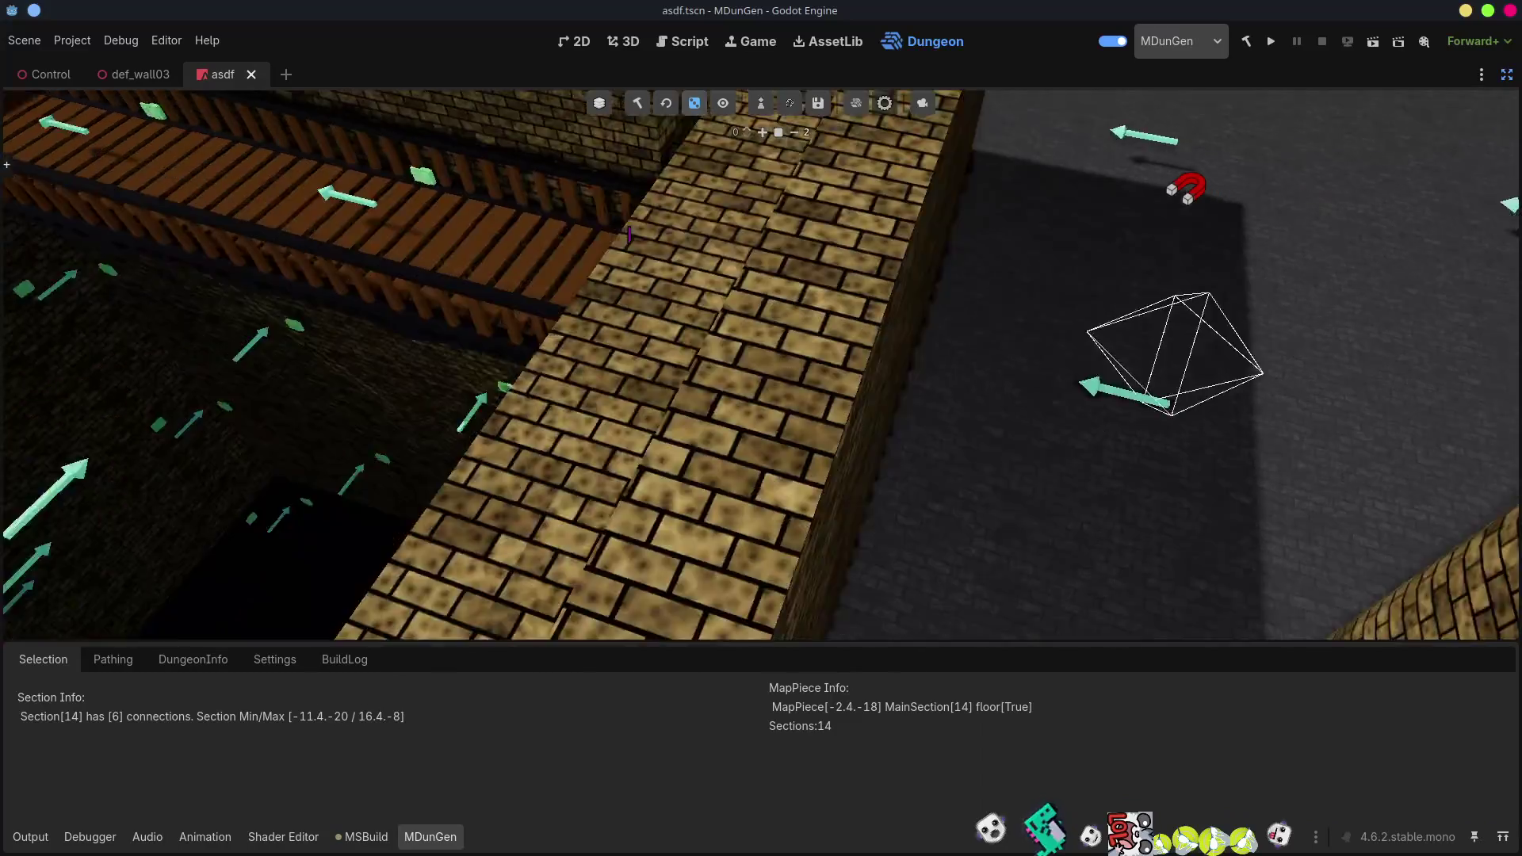
pyautogui.scroll(-8, 629, 234)
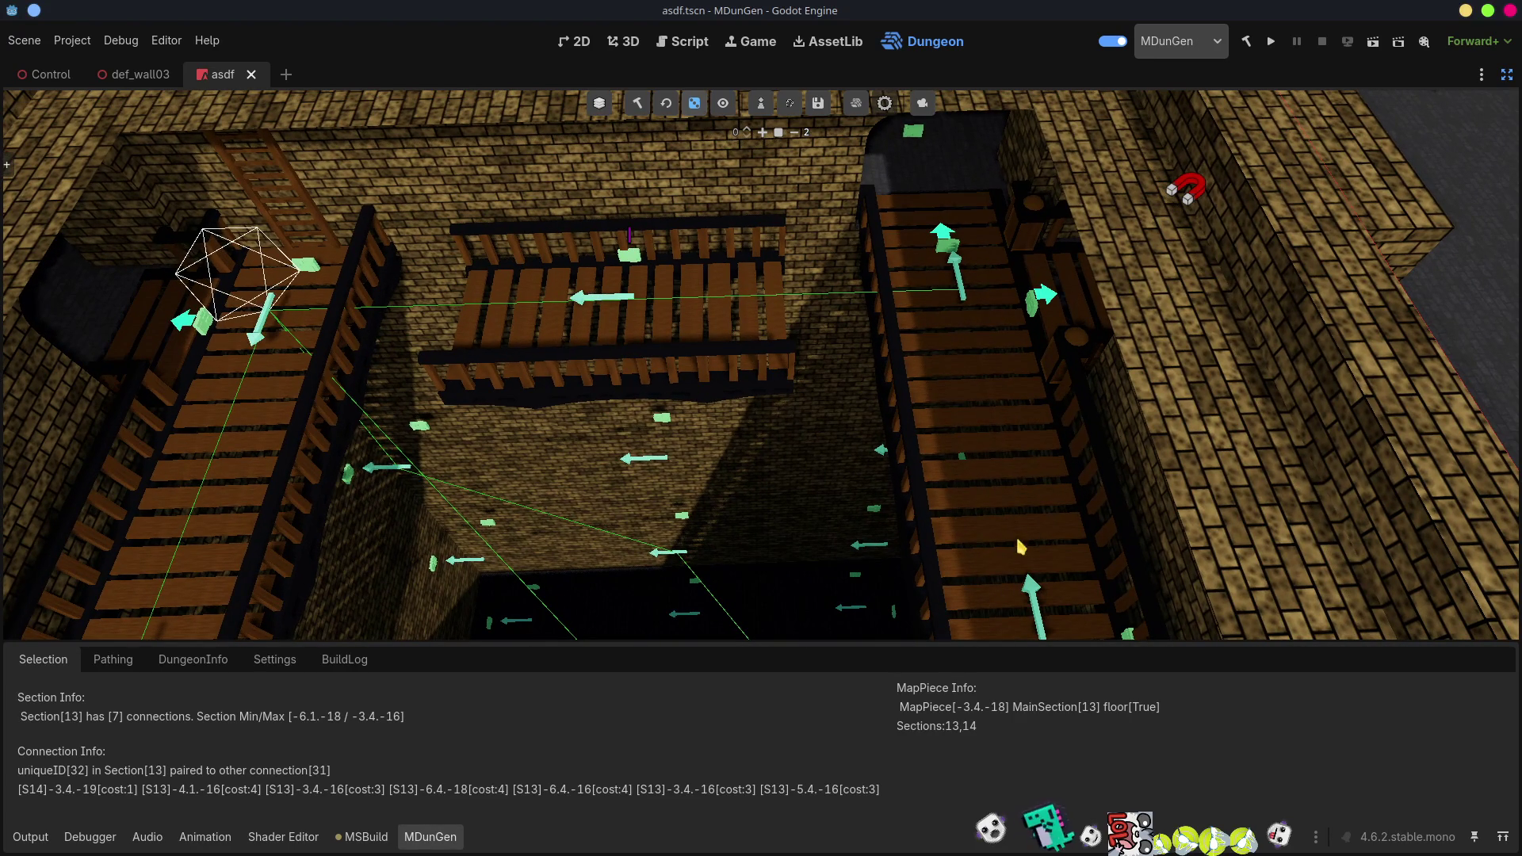
# Select floor piece [-3.4.-16] showing connection 30 paired with 29, then fly down over the walkway.
pyautogui.click(1024, 598)
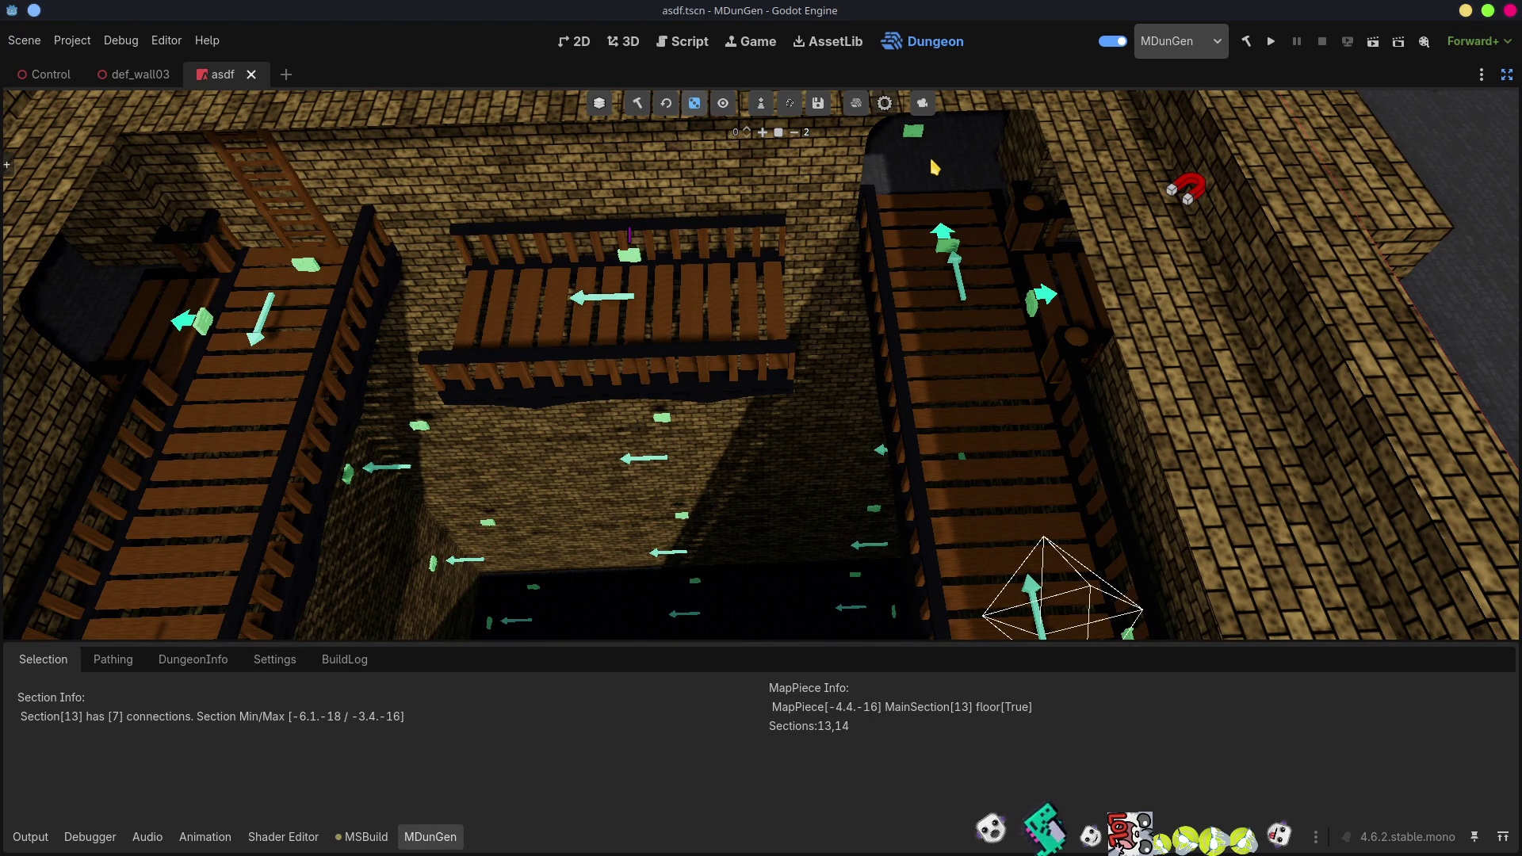
pyautogui.click(1058, 301)
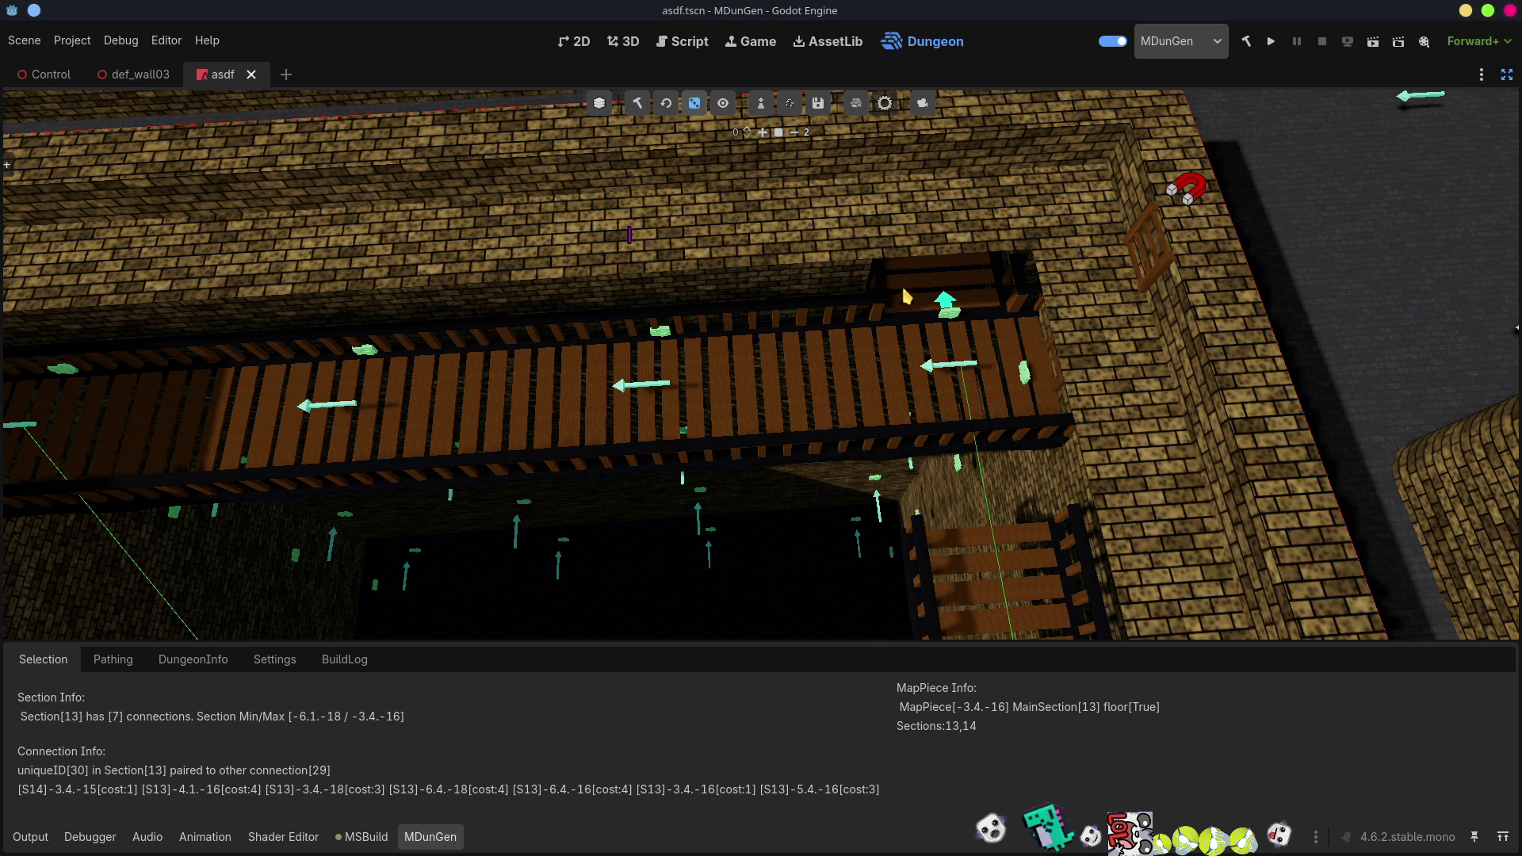
pyautogui.moveTo(906, 280); pyautogui.dragTo(852, 337)
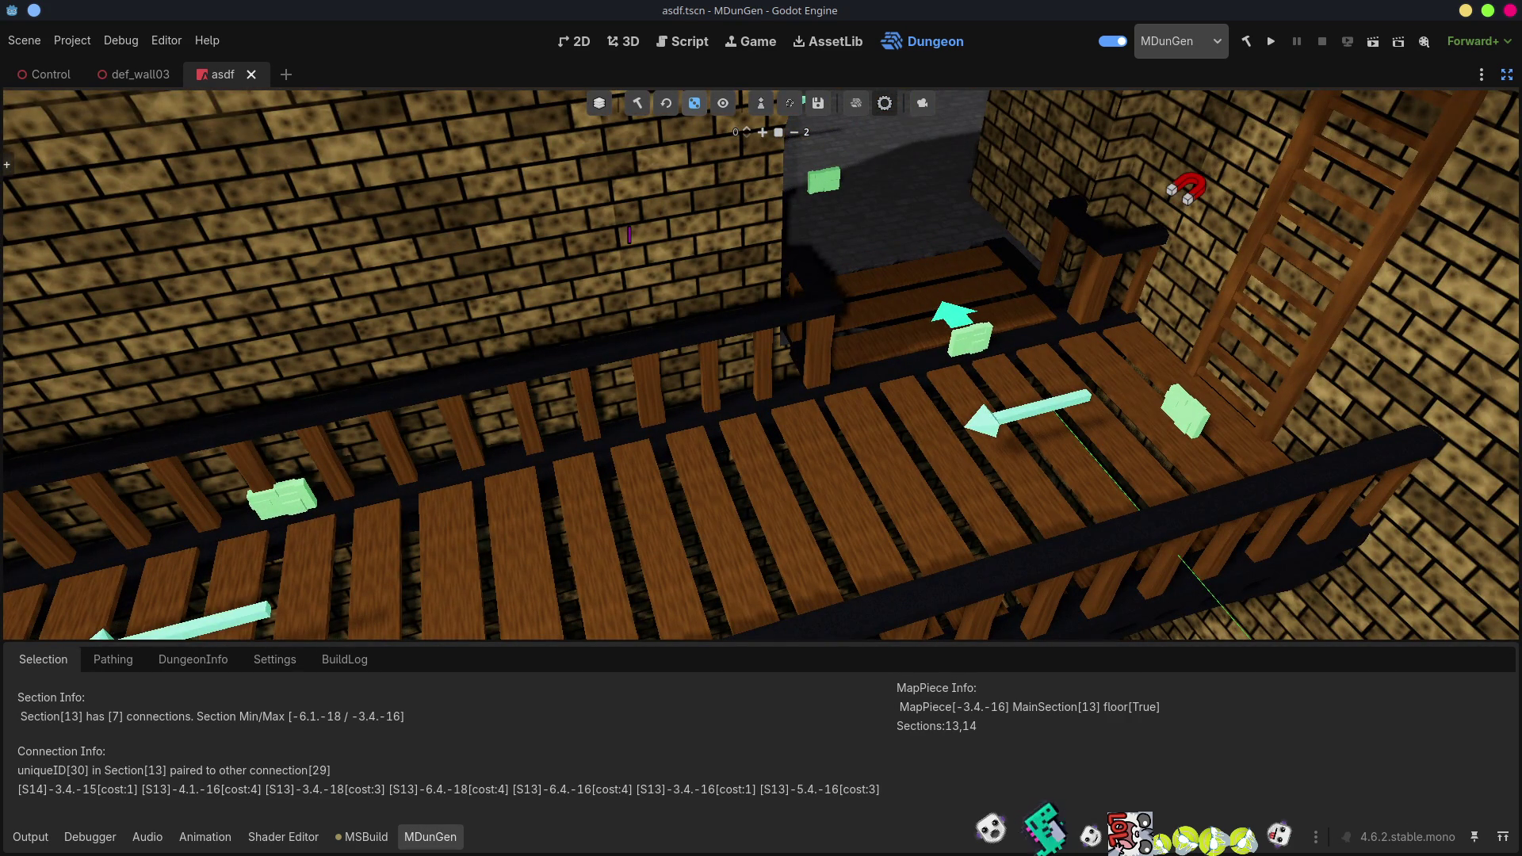
pyautogui.moveTo(852, 337); pyautogui.dragTo(804, 384)
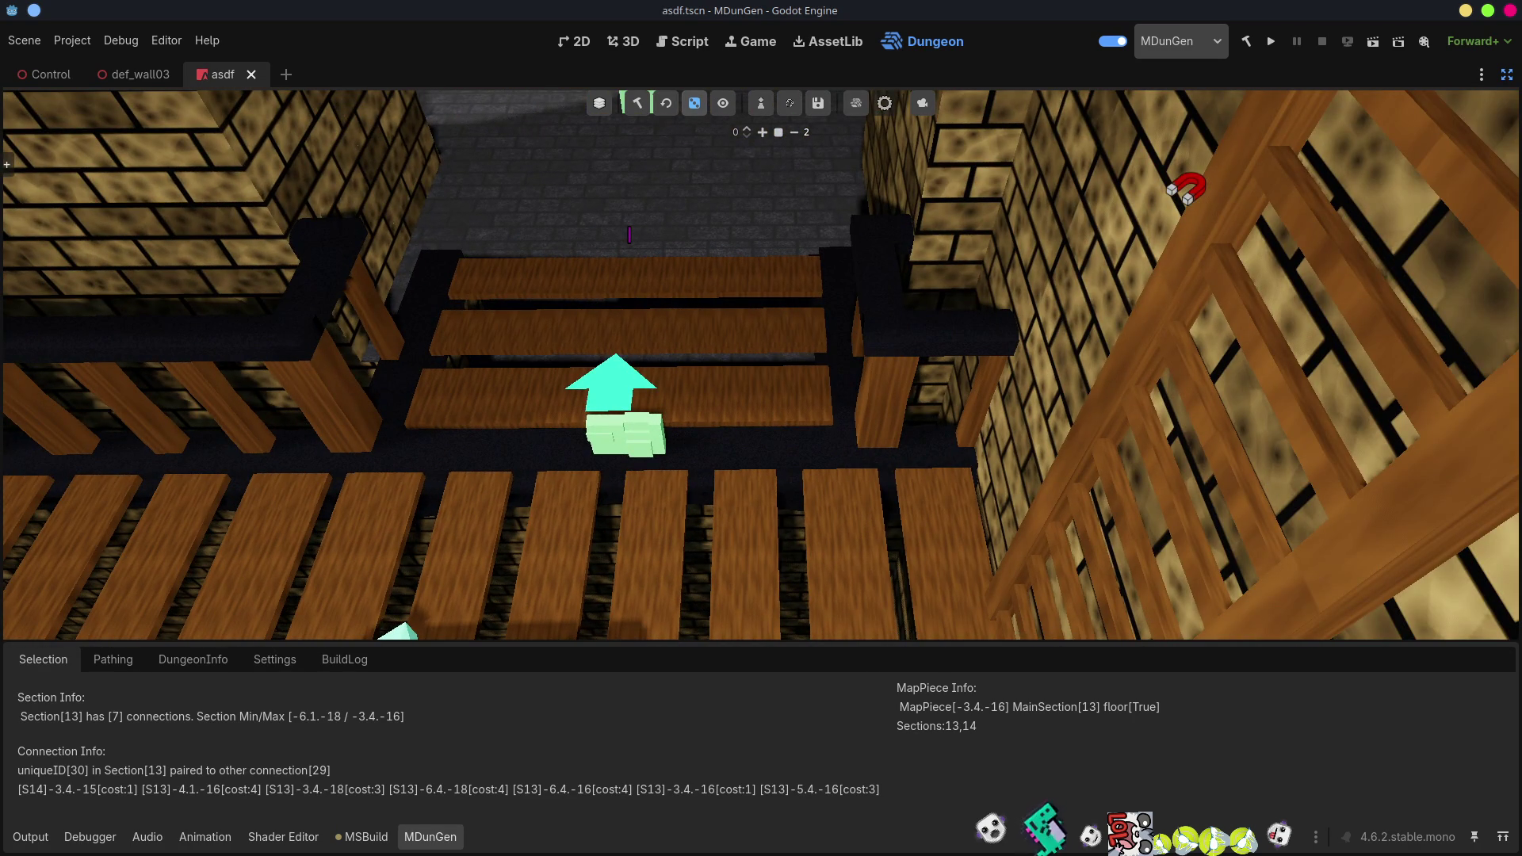
pyautogui.moveTo(629, 234); pyautogui.dragTo(630, 233)
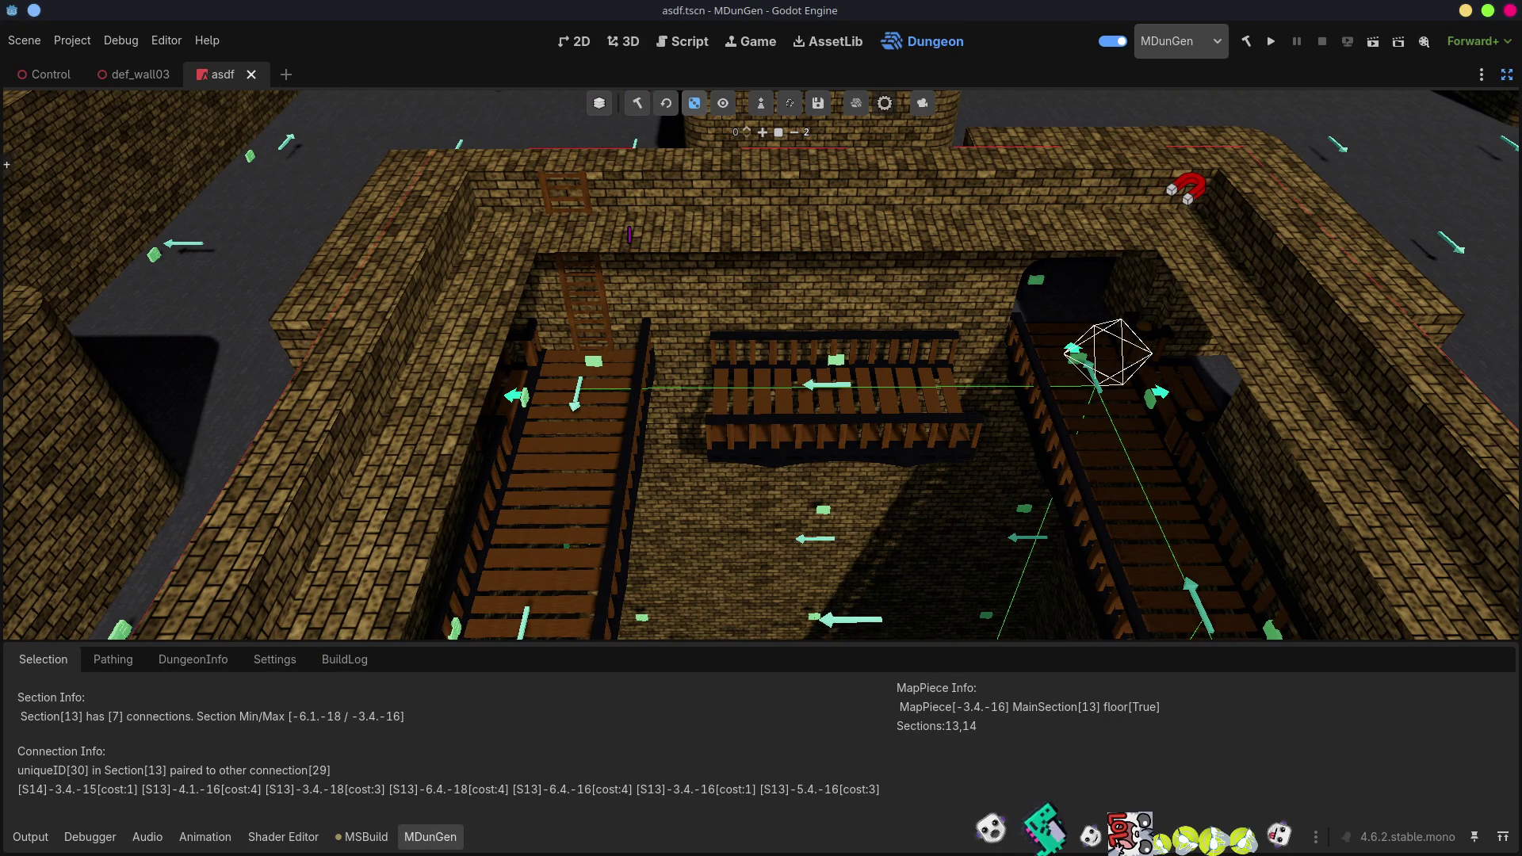
pyautogui.moveTo(629, 234); pyautogui.dragTo(629, 234)
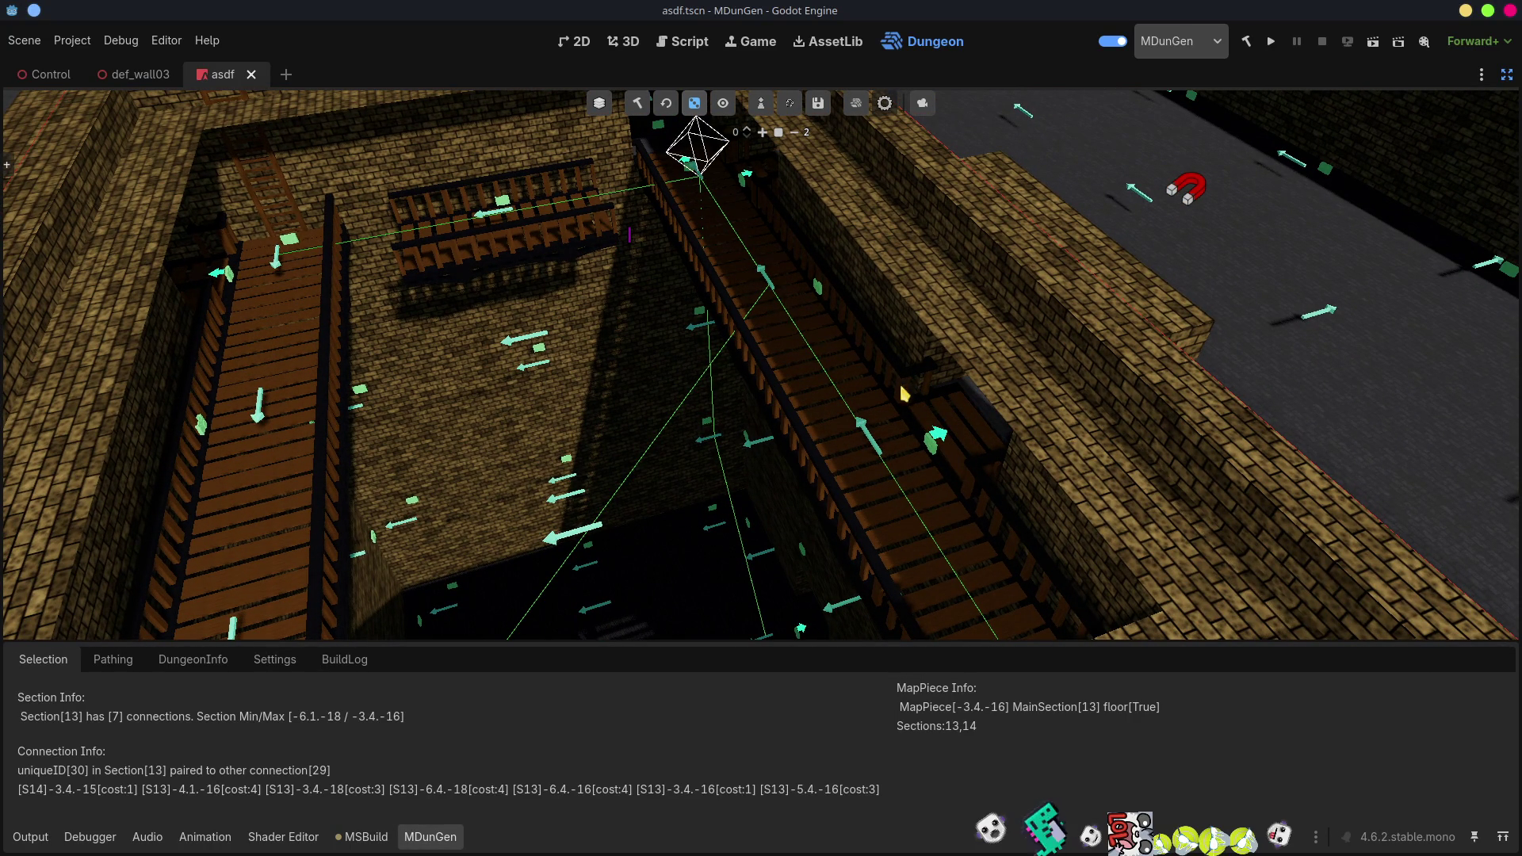
pyautogui.moveTo(901, 392); pyautogui.dragTo(901, 392)
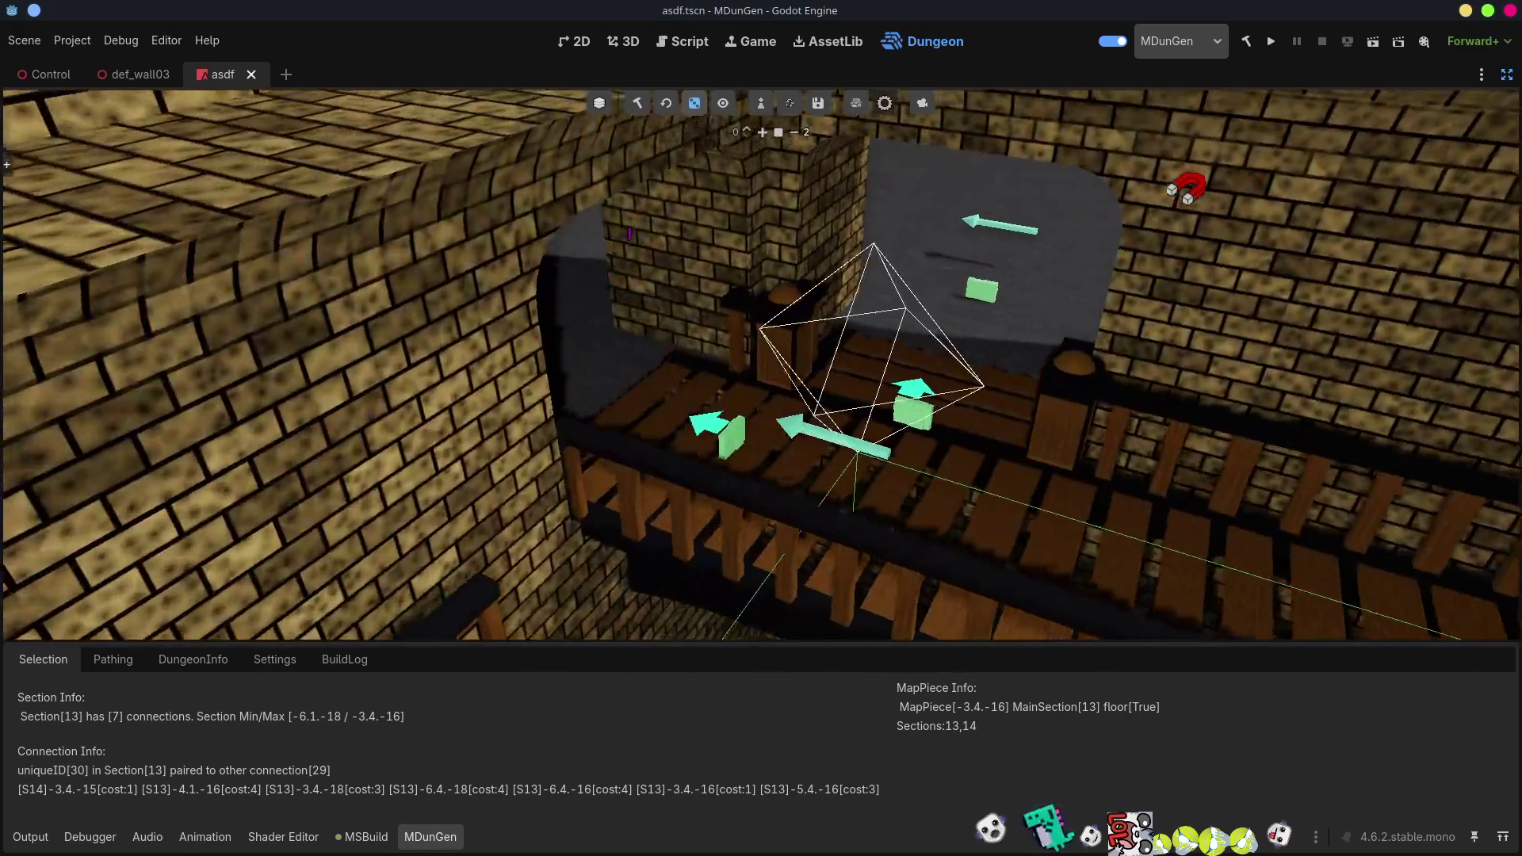
pyautogui.moveTo(1003, 430); pyautogui.dragTo(1002, 430)
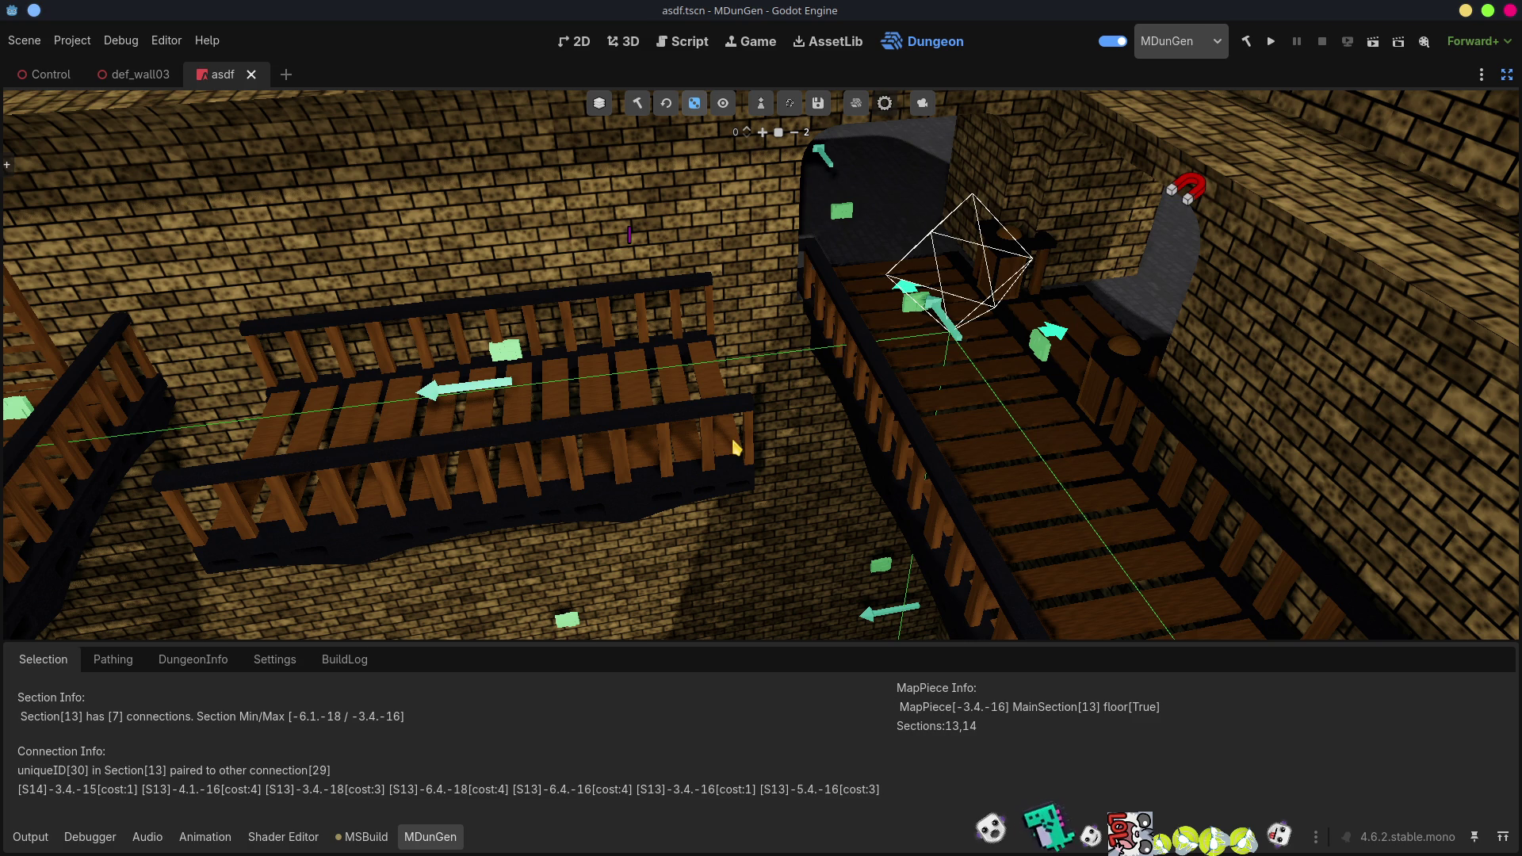
pyautogui.moveTo(910, 381)
pyautogui.mouseDown()
pyautogui.moveTo(697, 325)
pyautogui.moveTo(634, 282)
pyautogui.mouseUp()
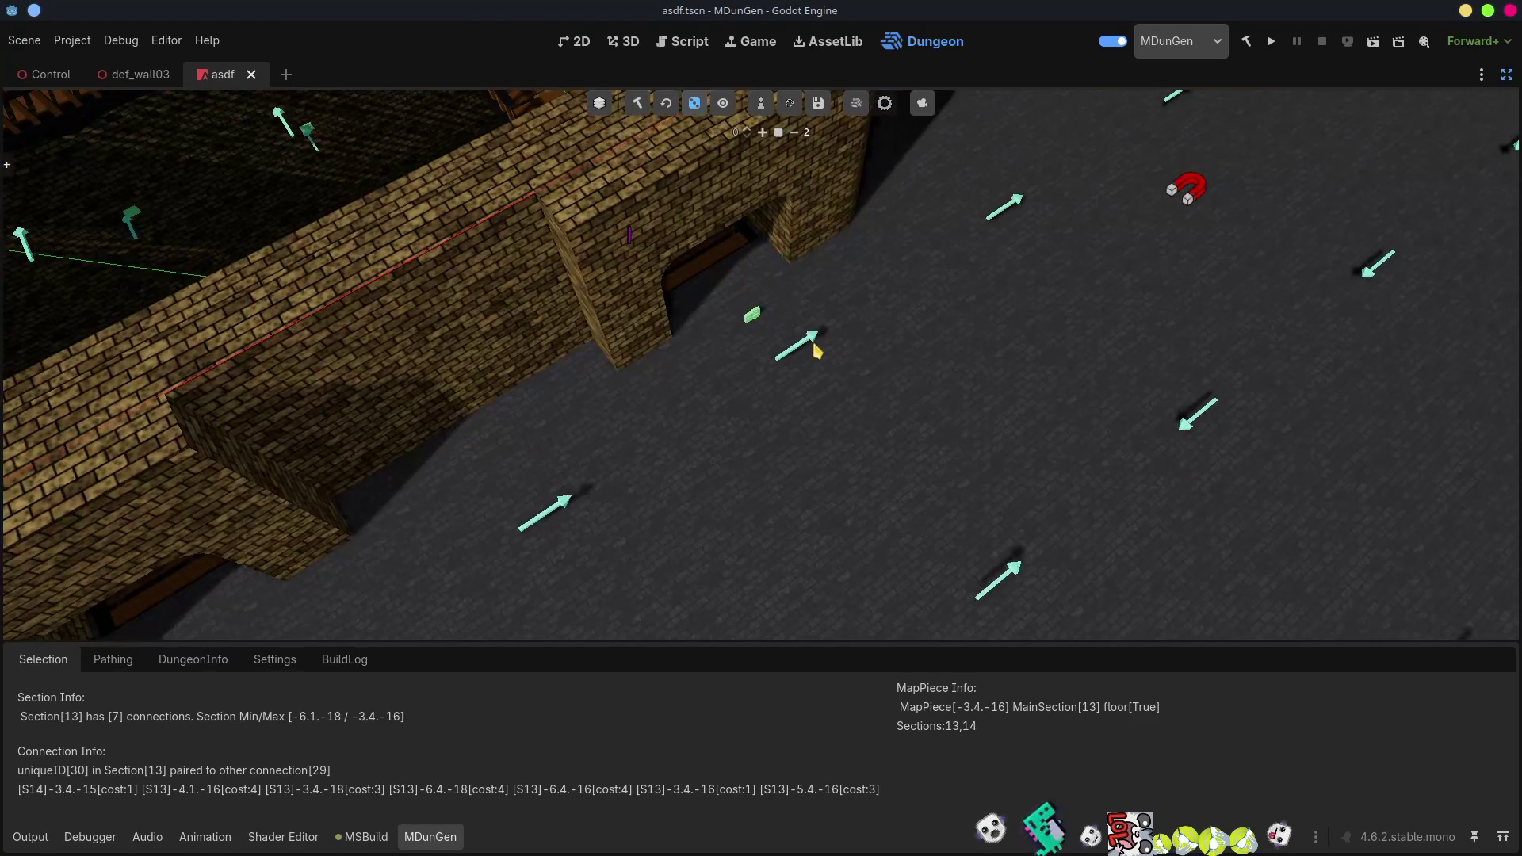
# Inspect connection 29 in section 14 and 30 in section 13, then select bridge piece -3.4.-17.
pyautogui.click(816, 350)
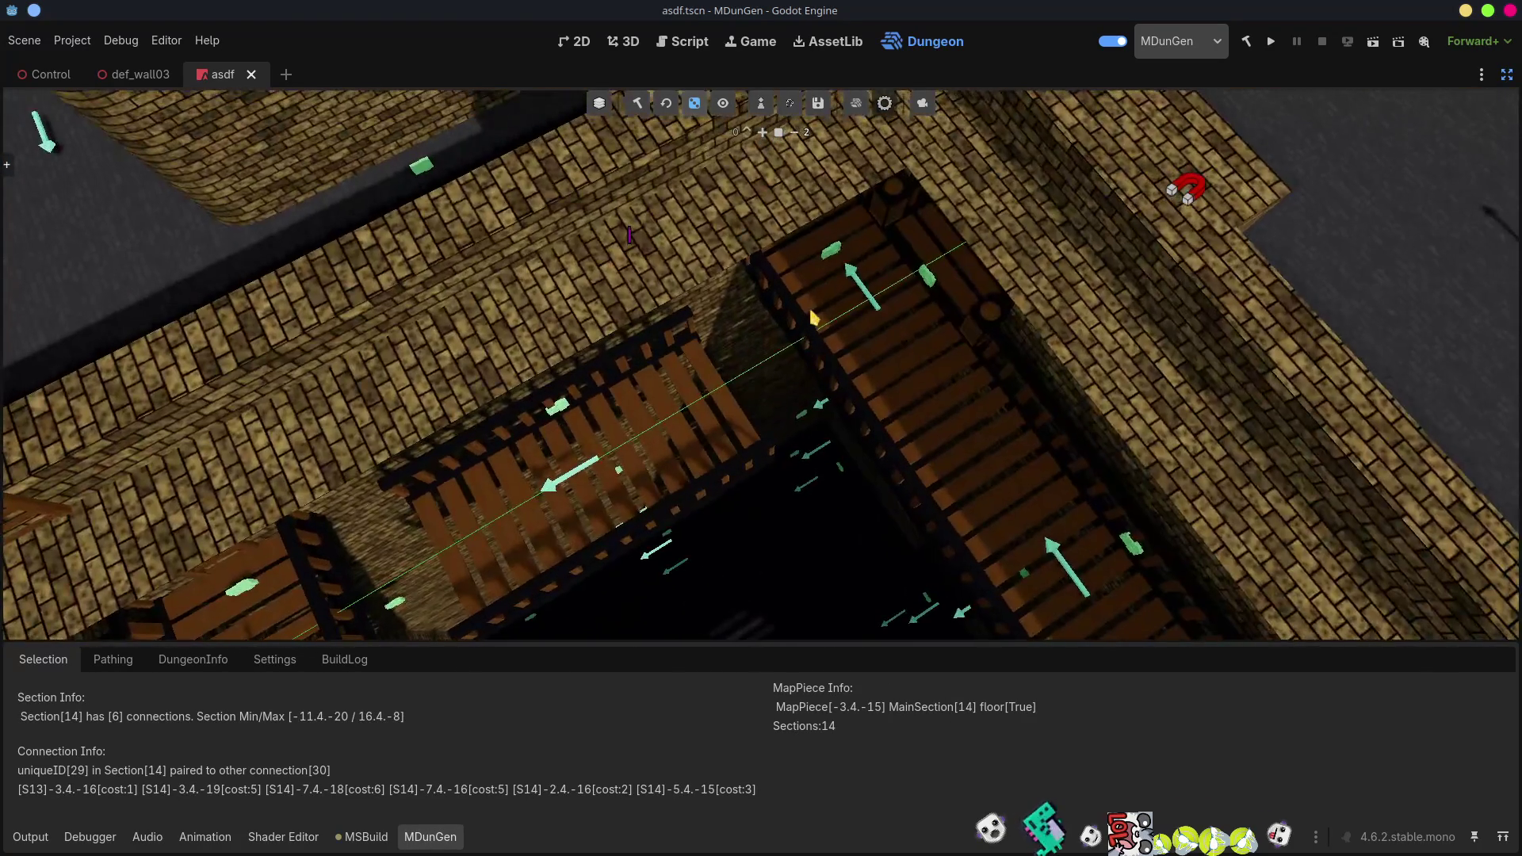
pyautogui.click(870, 301)
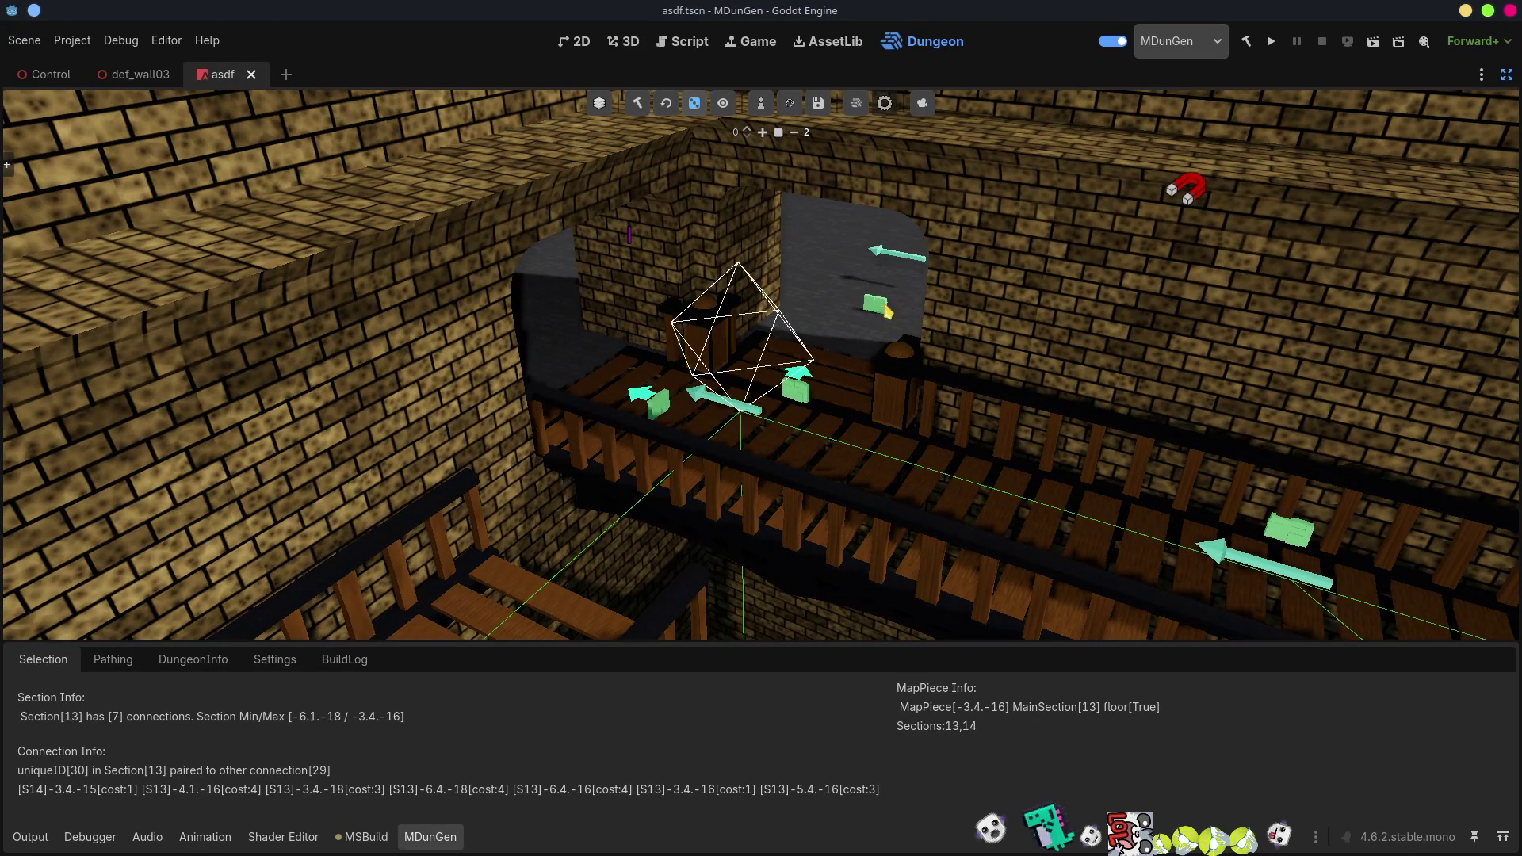
pyautogui.scroll(-3, 761, 364)
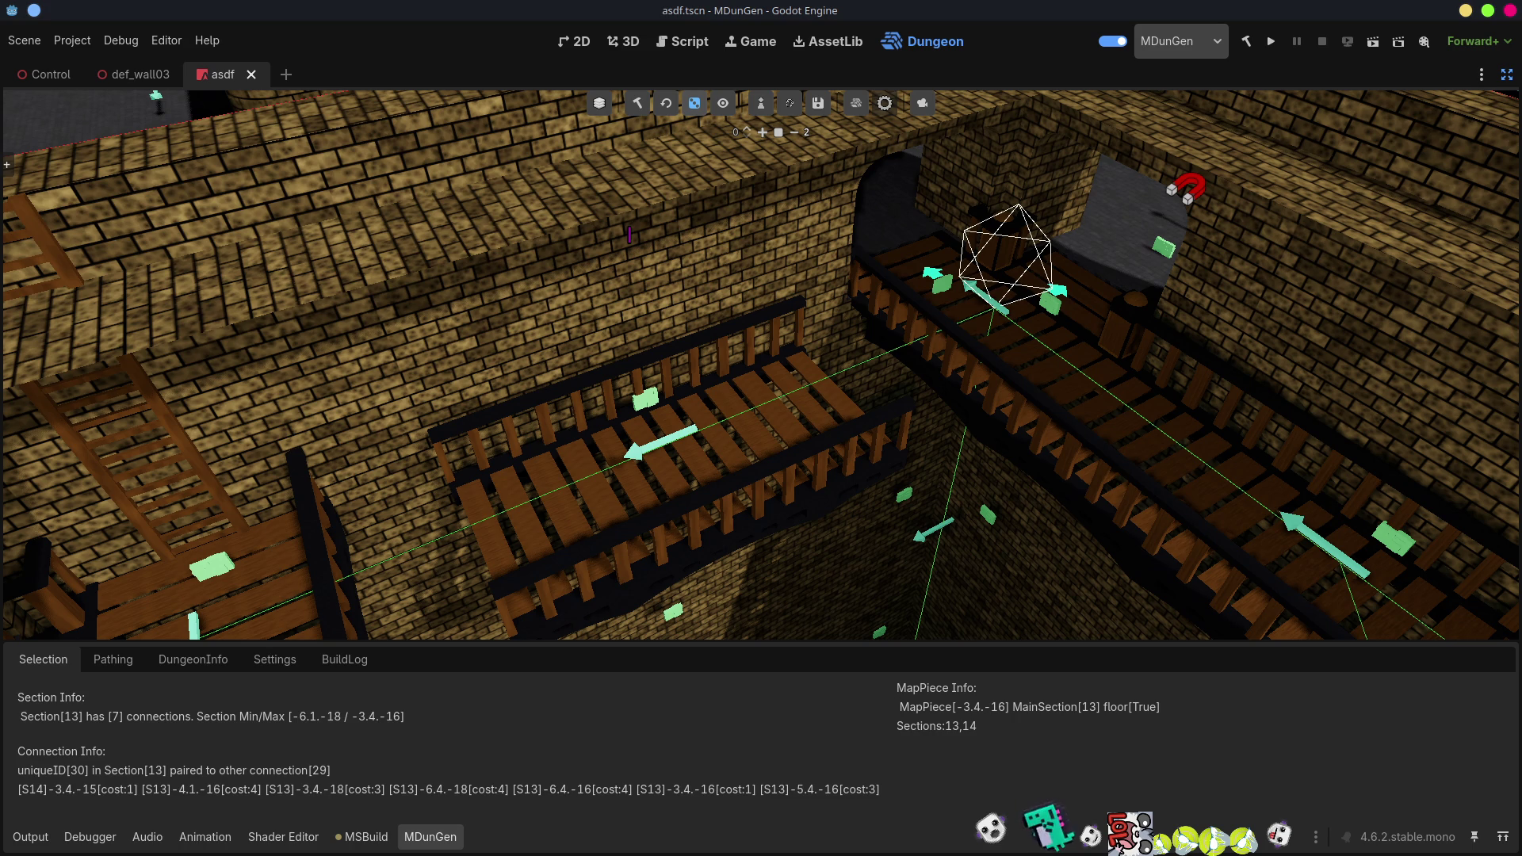
pyautogui.scroll(5, 761, 365)
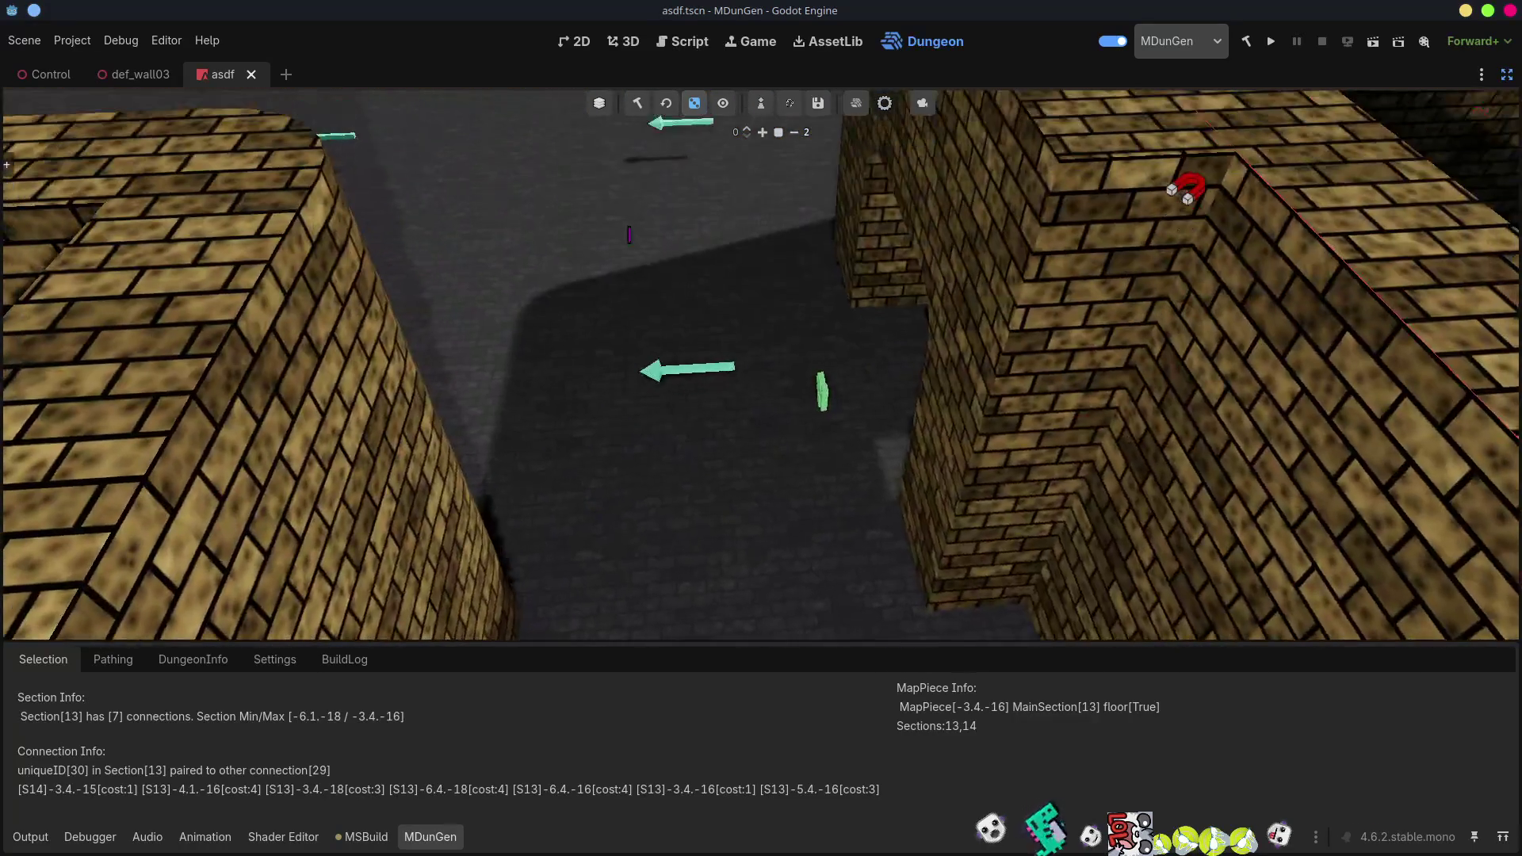
pyautogui.scroll(-5, 760, 365)
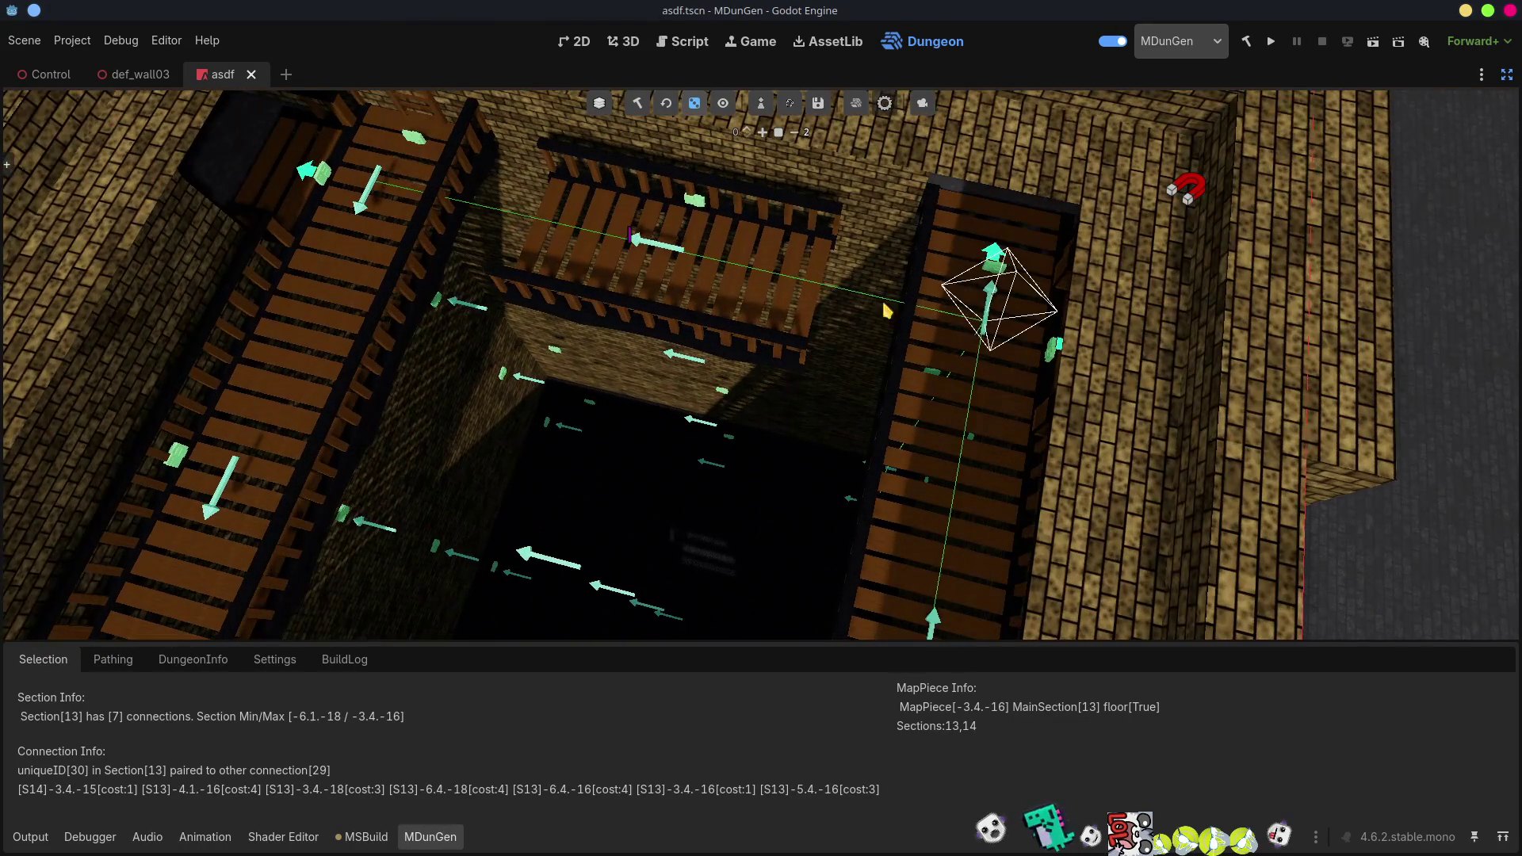
pyautogui.click(690, 277)
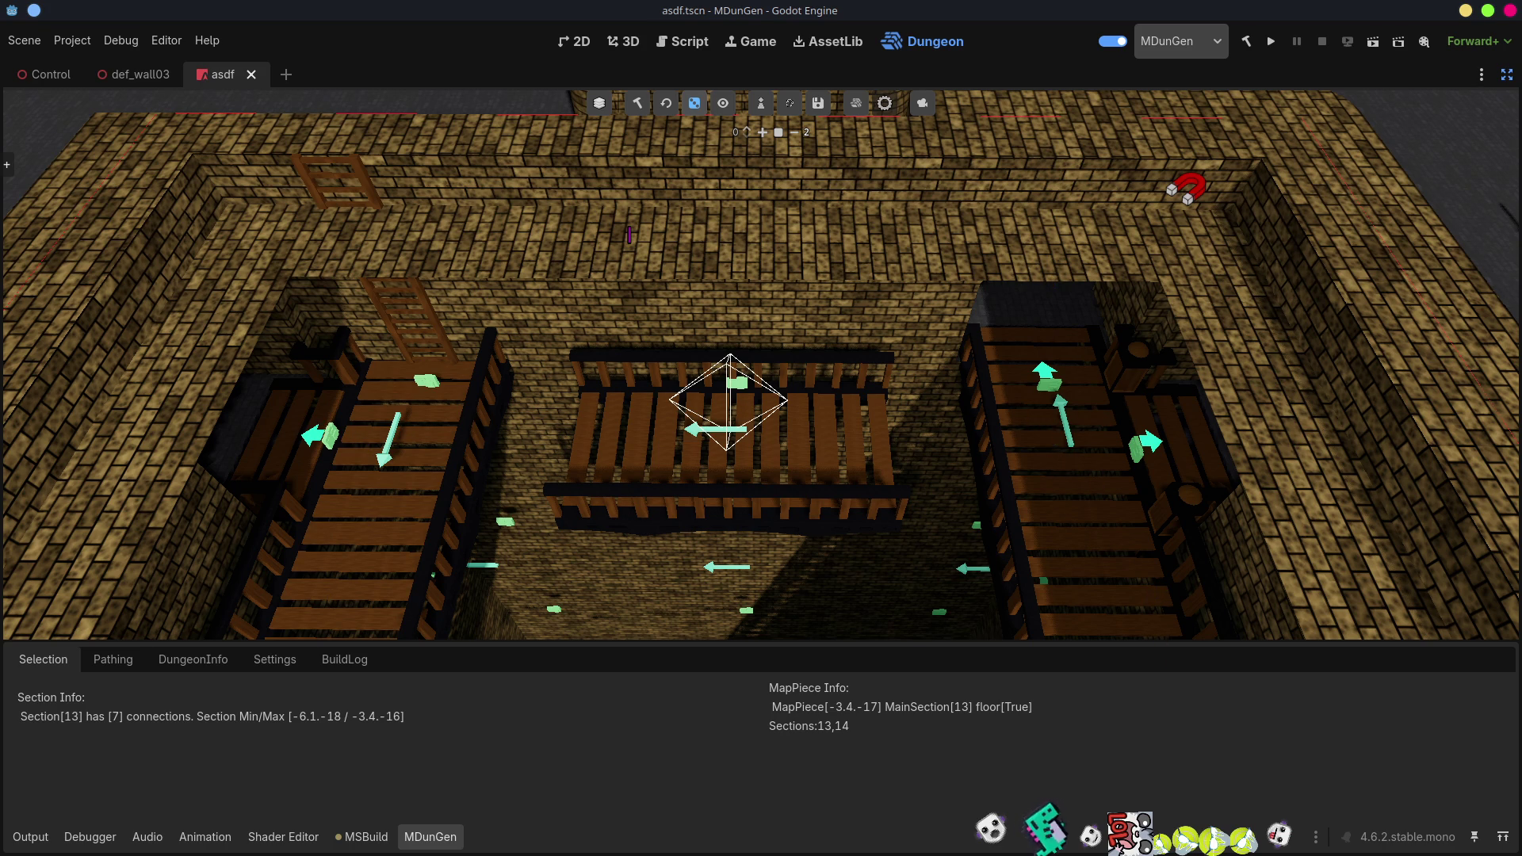
# Orbit to the right staircase, select its connection 30 paired with 29, and zoom out.
pyautogui.moveTo(1052, 447)
pyautogui.mouseDown()
pyautogui.moveTo(1515, 333)
pyautogui.moveTo(801, 476)
pyautogui.mouseUp()
pyautogui.click(800, 476)
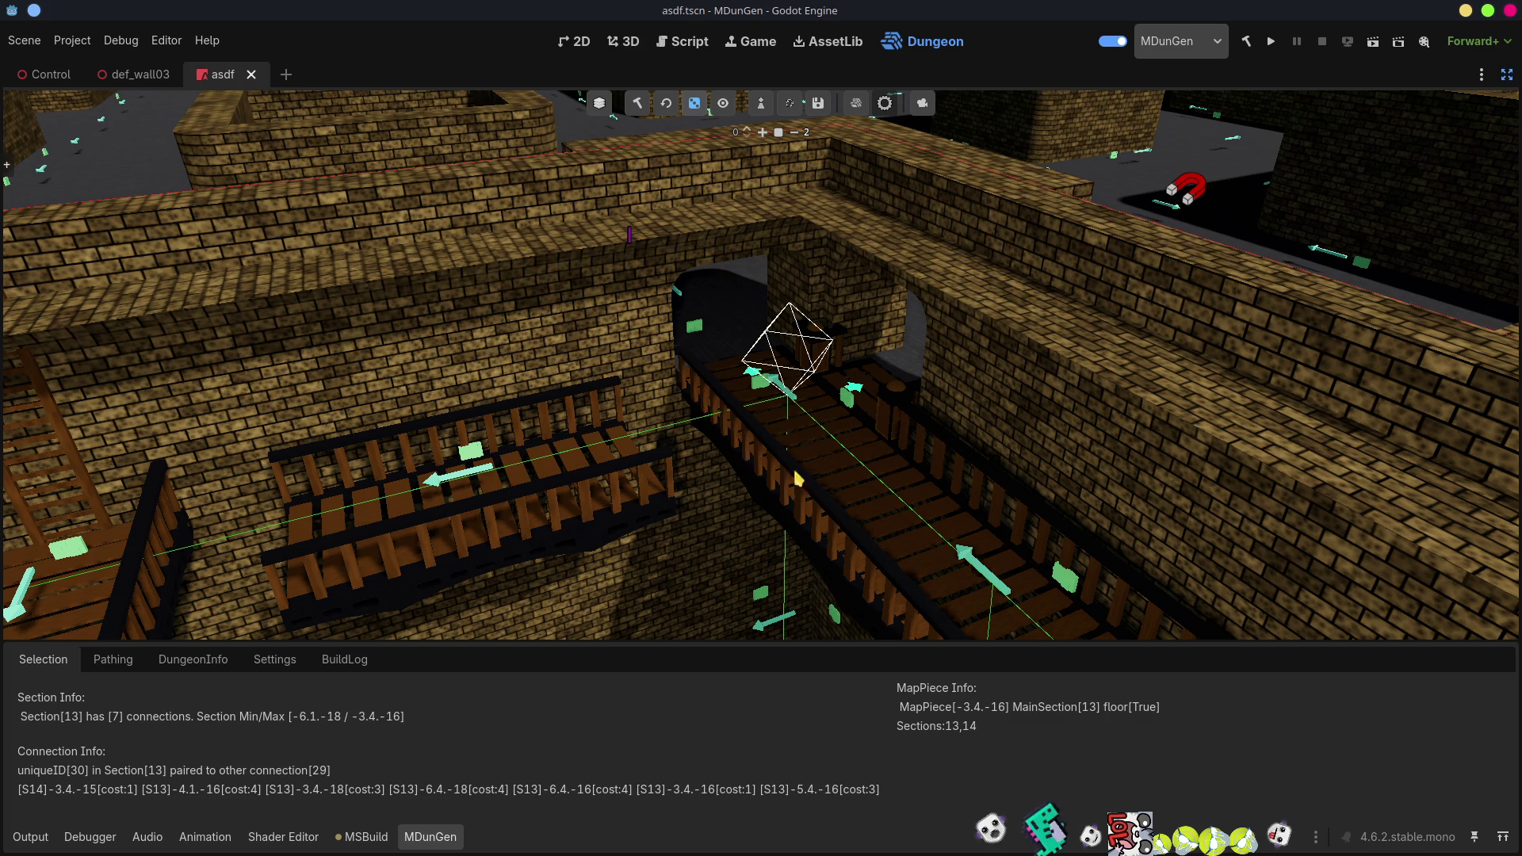
pyautogui.scroll(3, 796, 474)
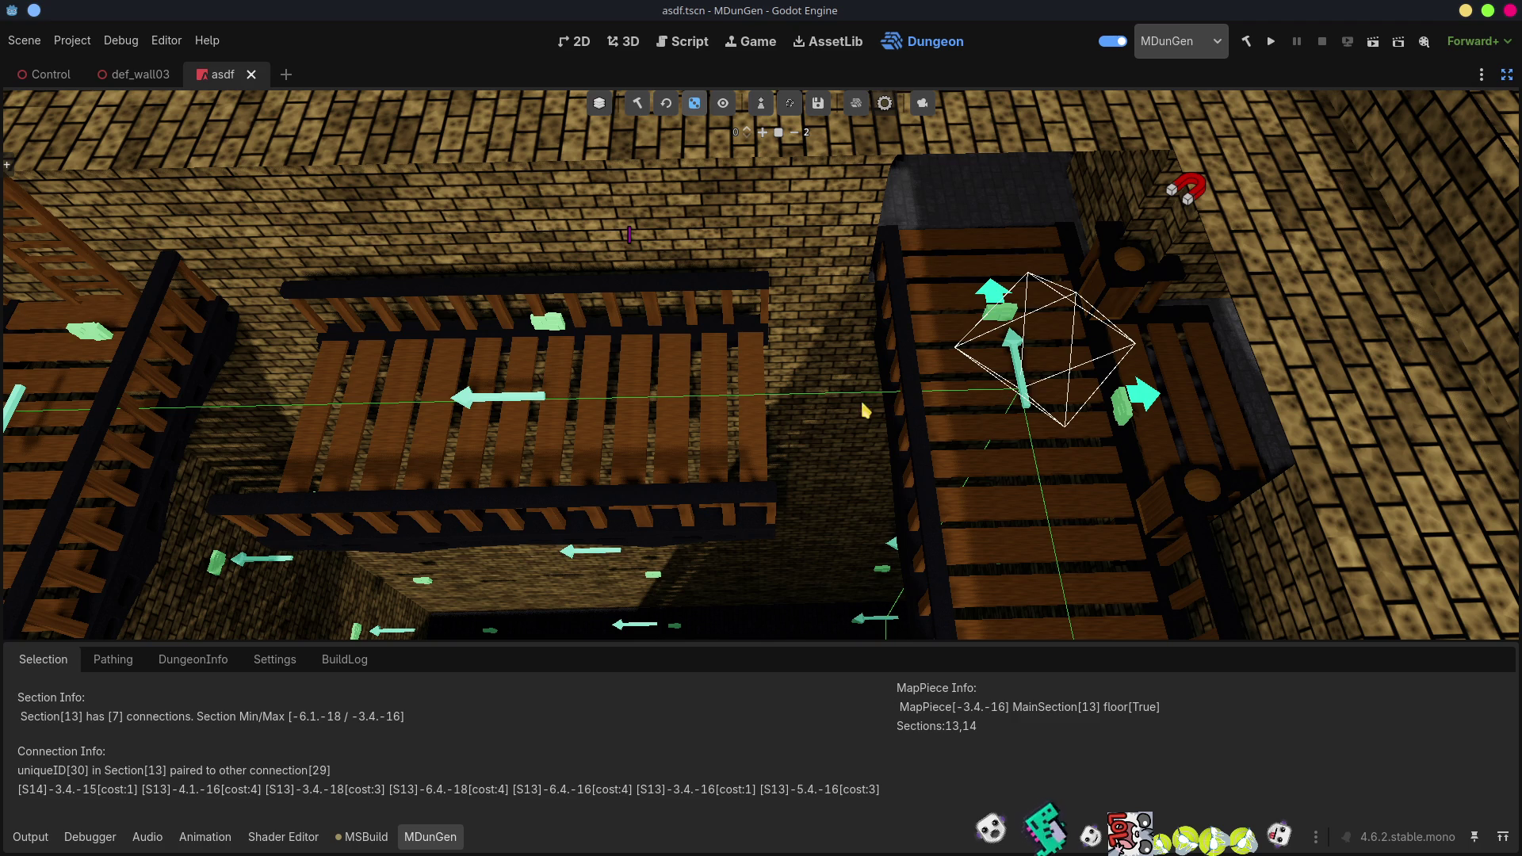
pyautogui.scroll(-5, 844, 390)
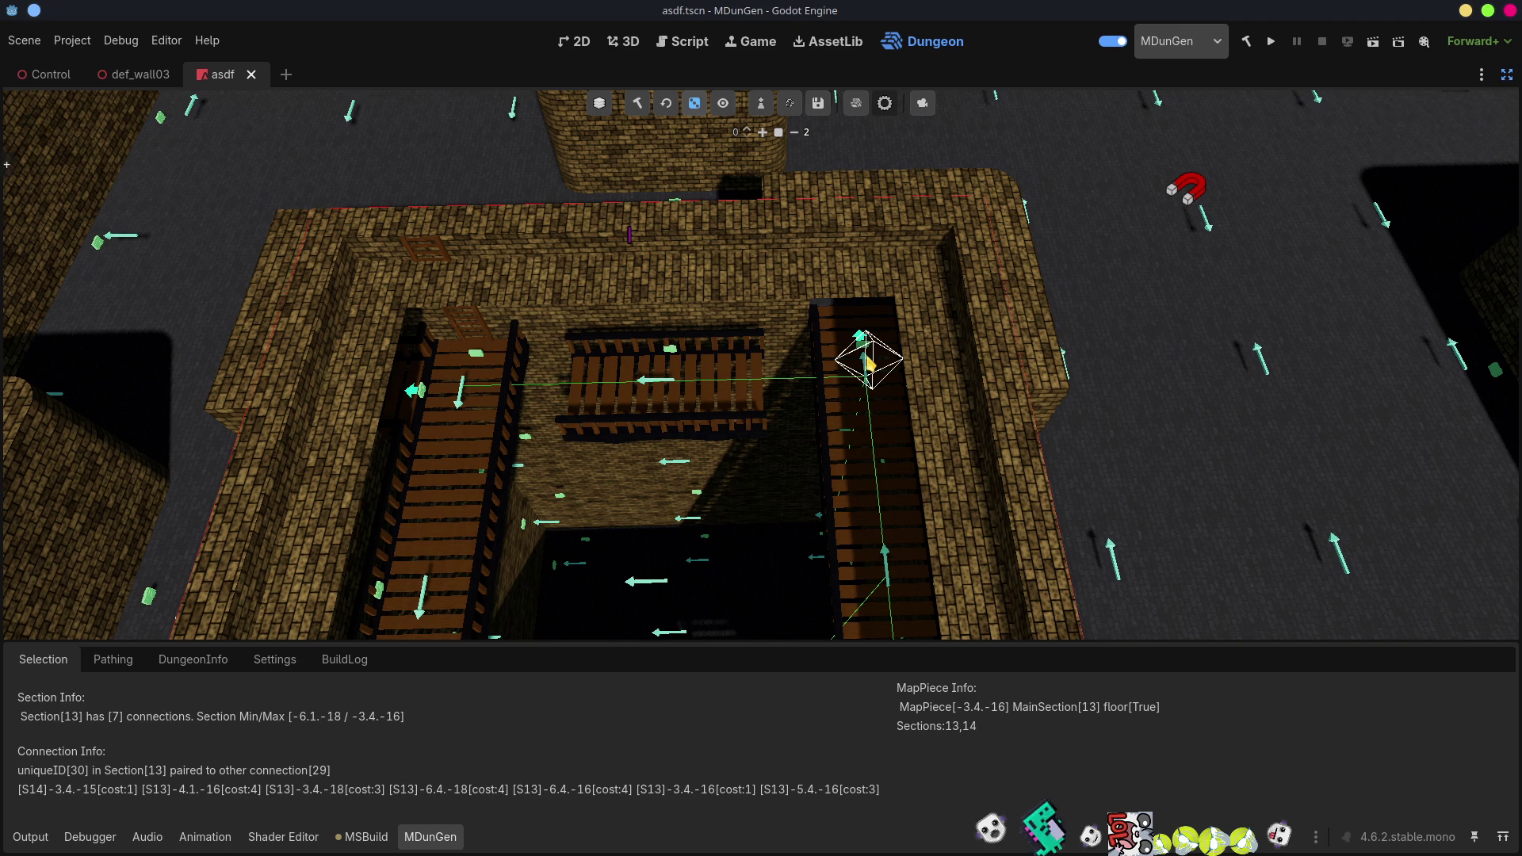
# Reselect central platform piece -3.4.-17 after checking the staircase, then zoom in and orbit around it.
pyautogui.click(678, 378)
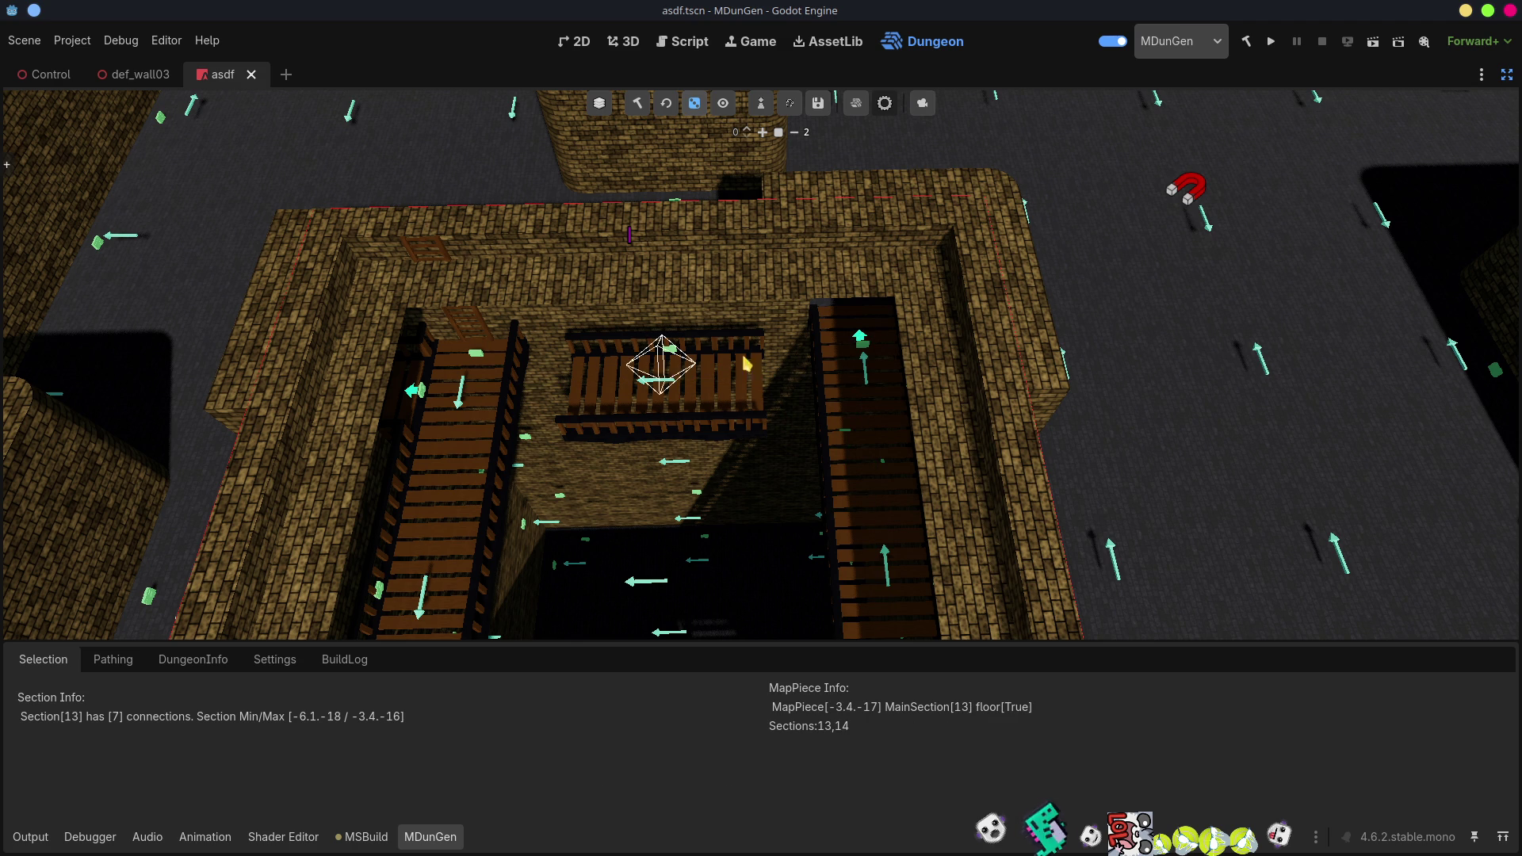
pyautogui.click(867, 381)
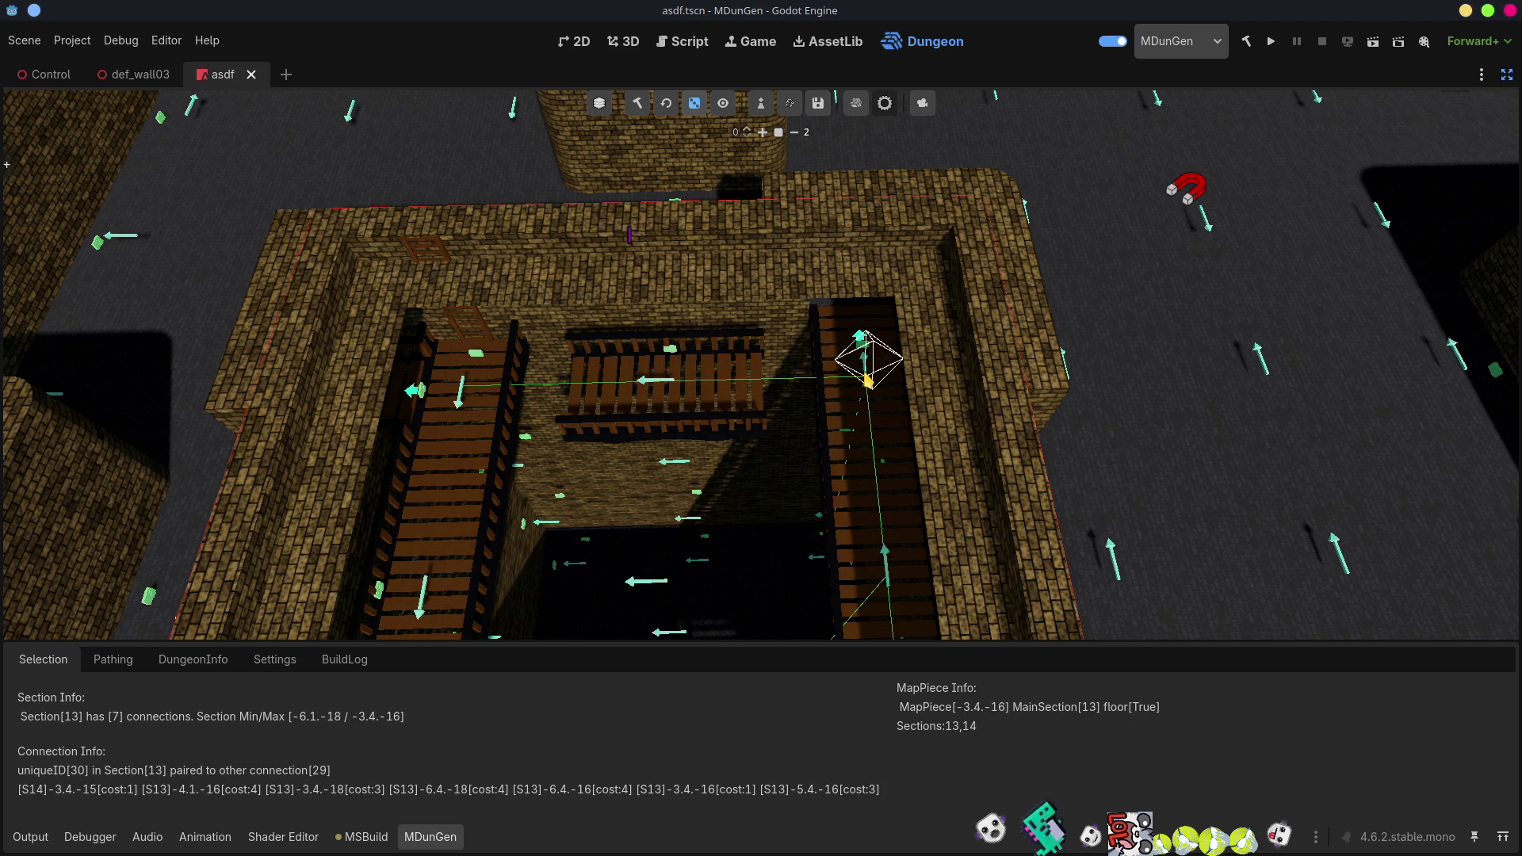
pyautogui.click(643, 374)
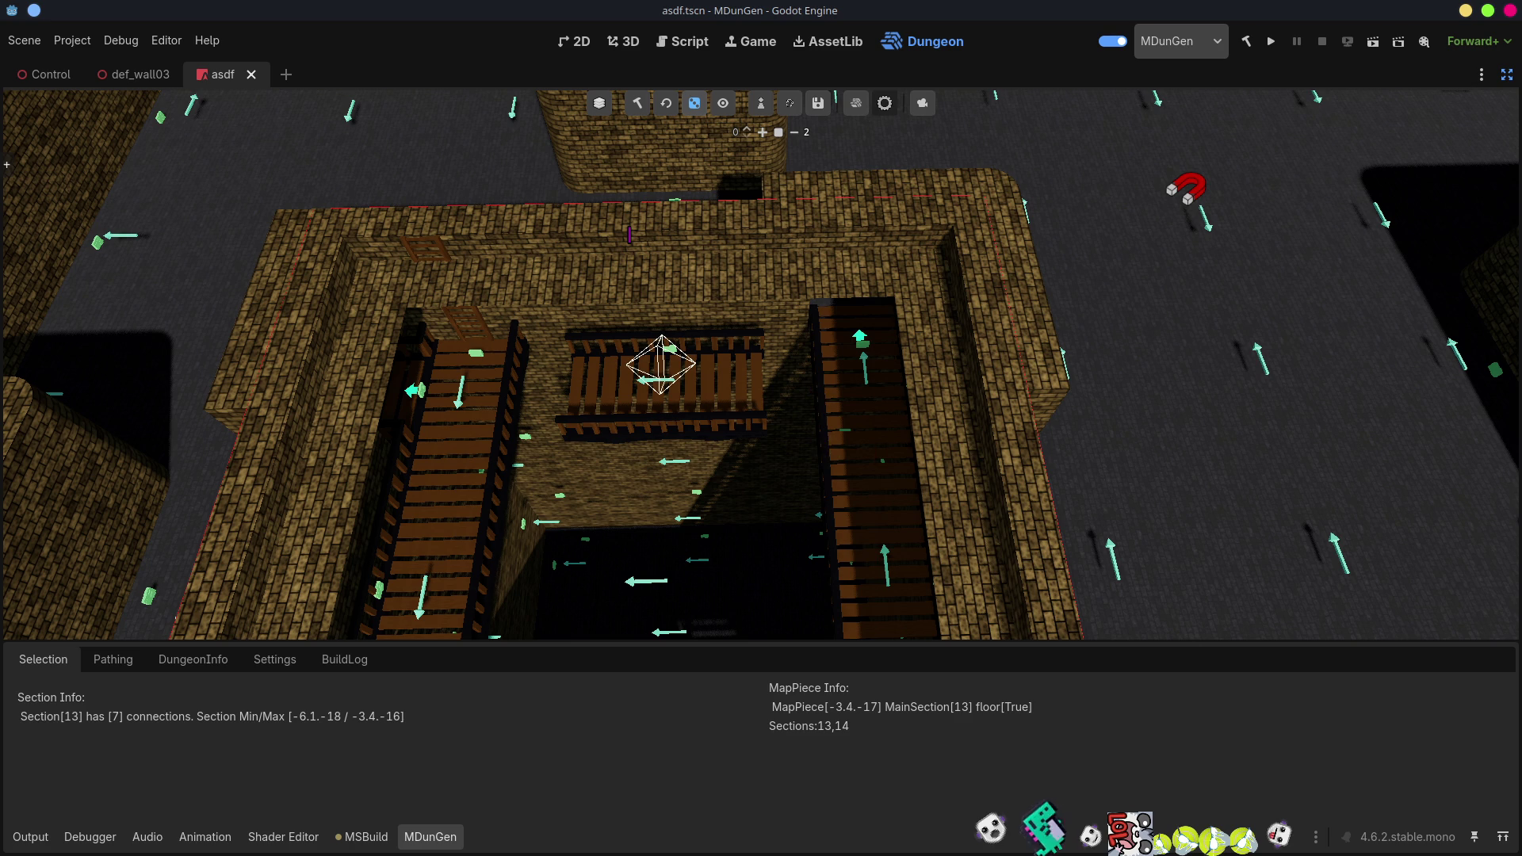
pyautogui.scroll(5, 824, 444)
pyautogui.moveTo(587, 435); pyautogui.dragTo(469, 376)
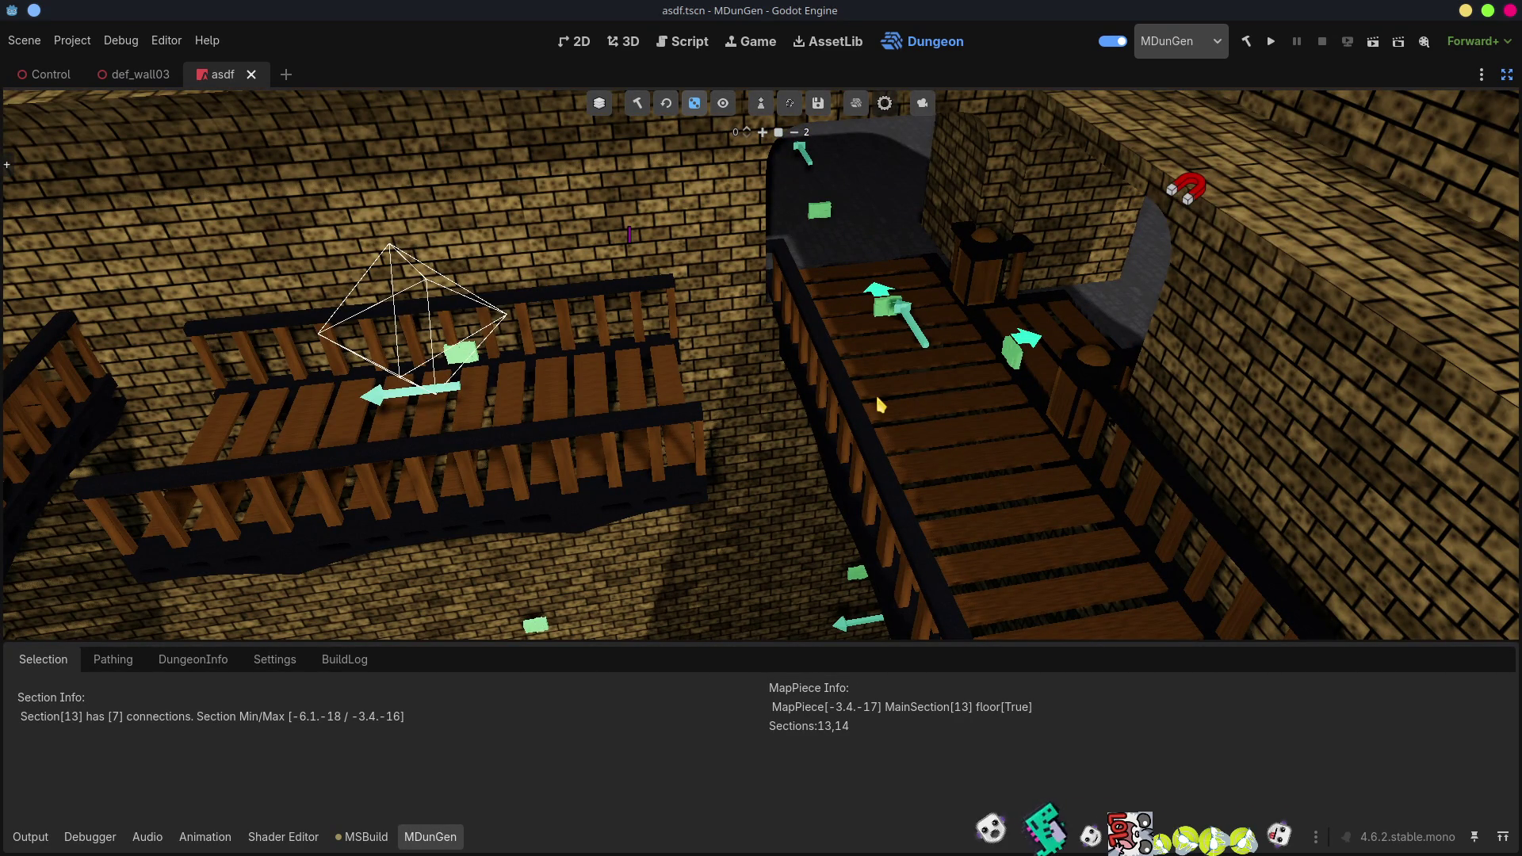
pyautogui.scroll(-4, 835, 438)
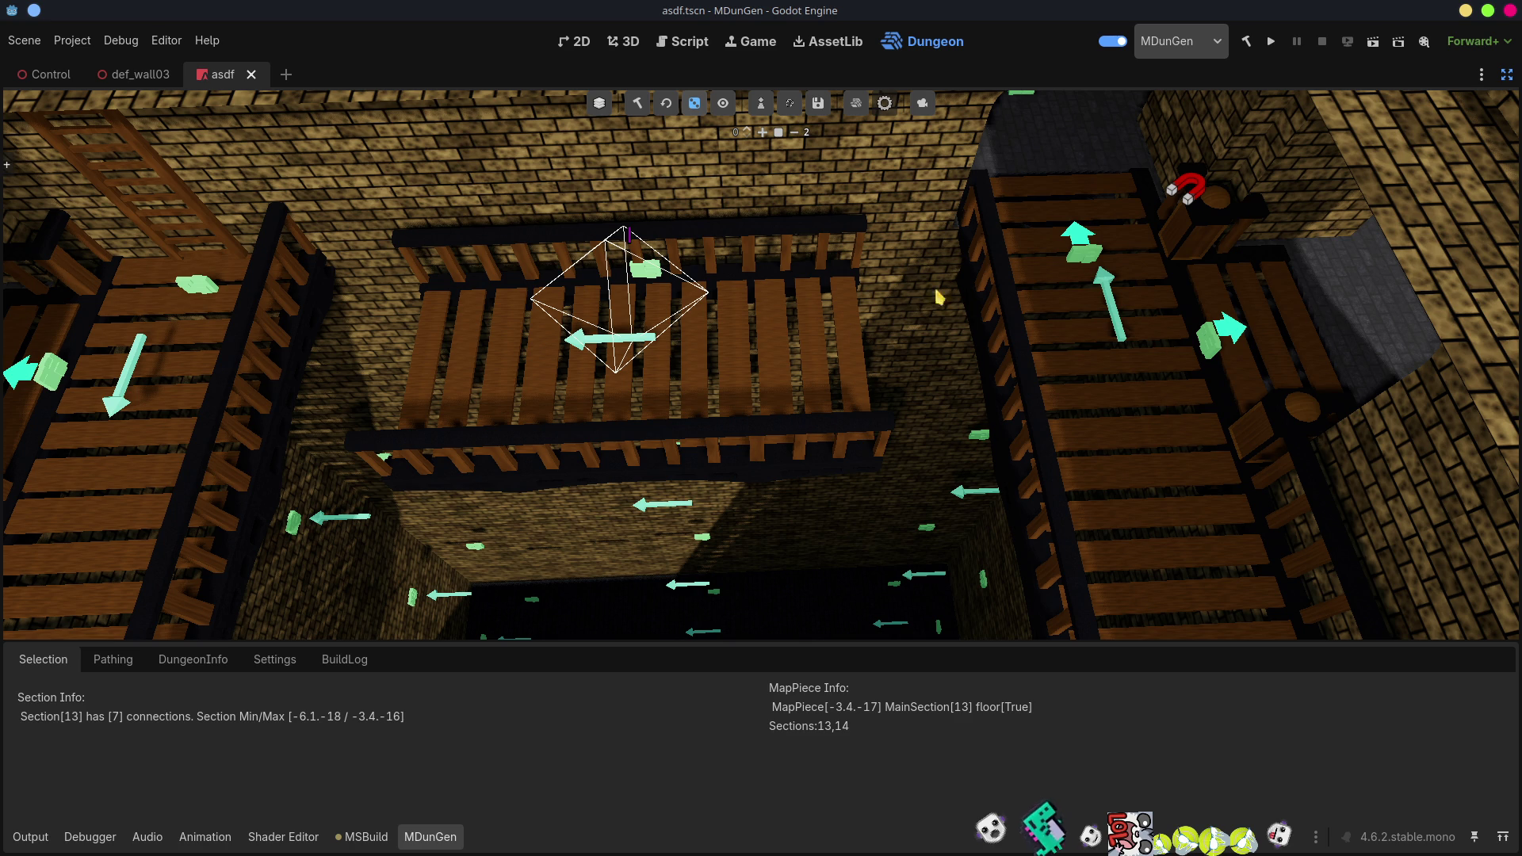
pyautogui.moveTo(933, 307)
pyautogui.mouseDown()
pyautogui.moveTo(1008, 346)
pyautogui.moveTo(735, 275)
pyautogui.mouseUp()
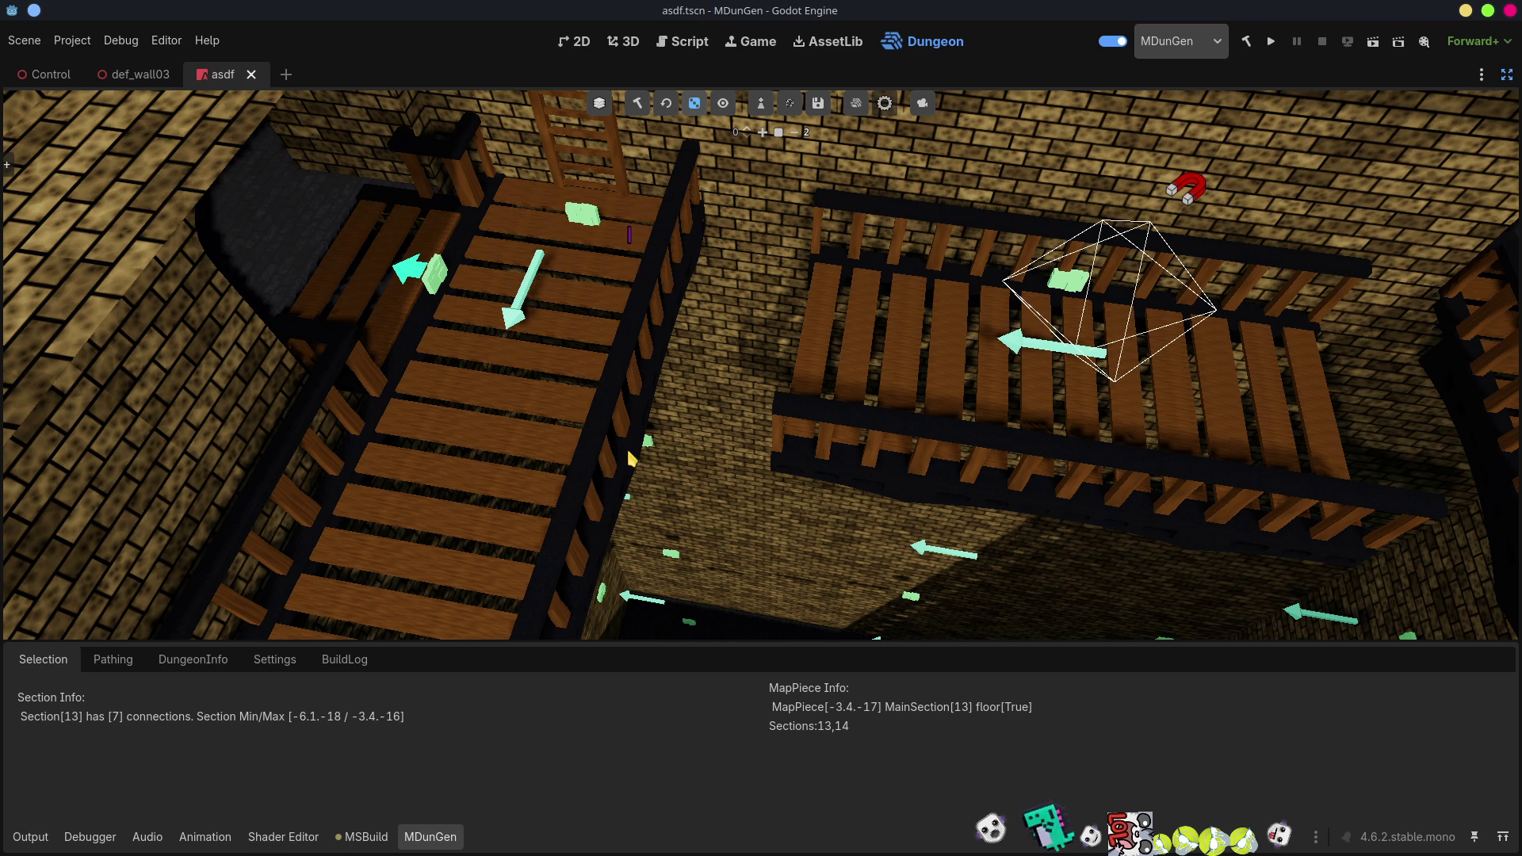
pyautogui.moveTo(692, 492)
pyautogui.mouseDown()
pyautogui.moveTo(691, 587)
pyautogui.moveTo(761, 595)
pyautogui.moveTo(697, 602)
pyautogui.moveTo(698, 626)
pyautogui.mouseUp()
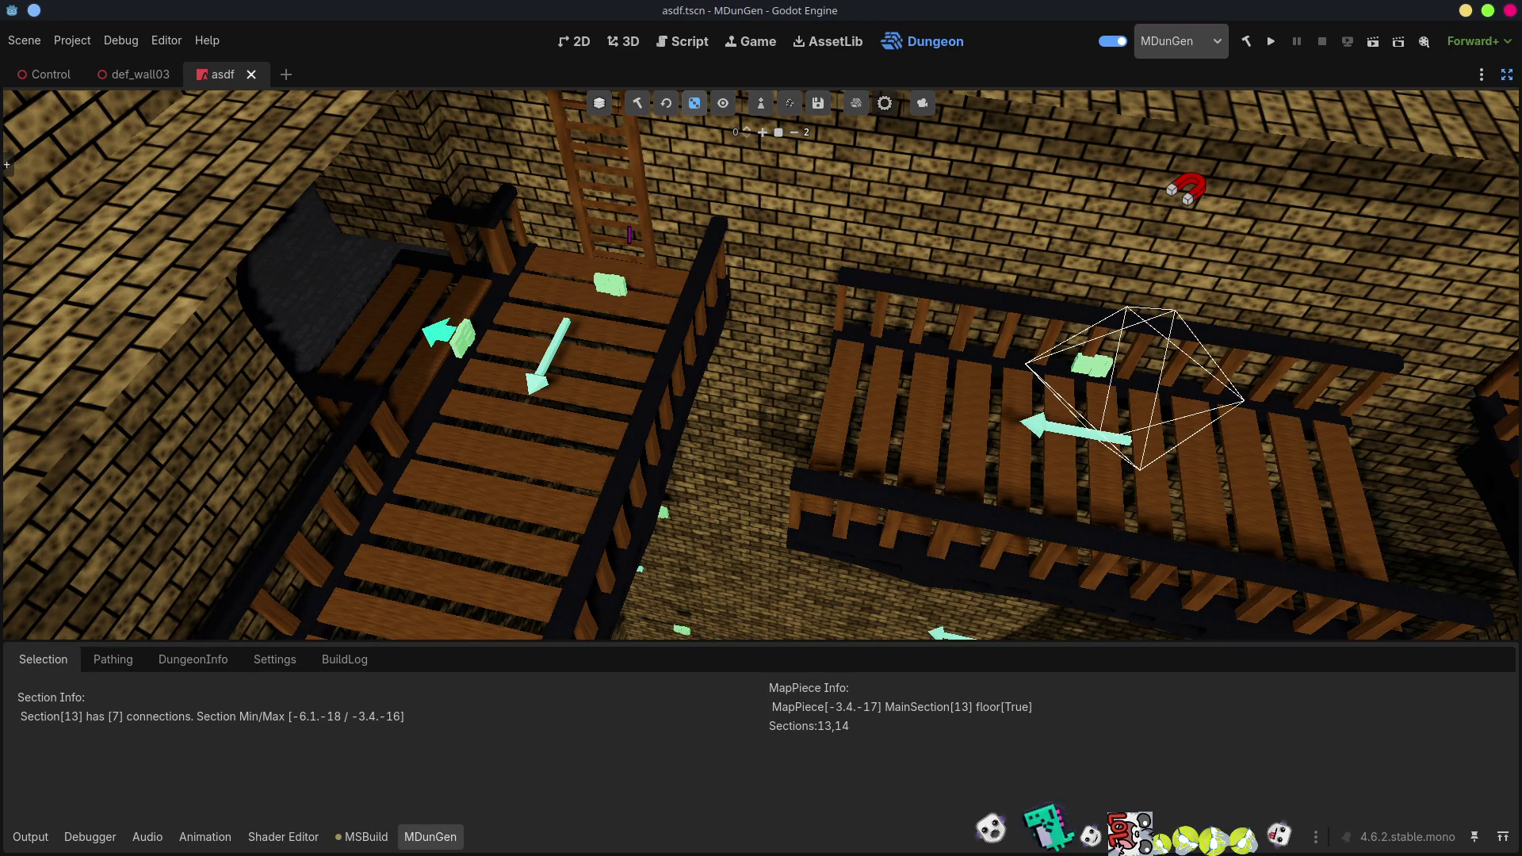
pyautogui.moveTo(697, 626); pyautogui.dragTo(701, 630)
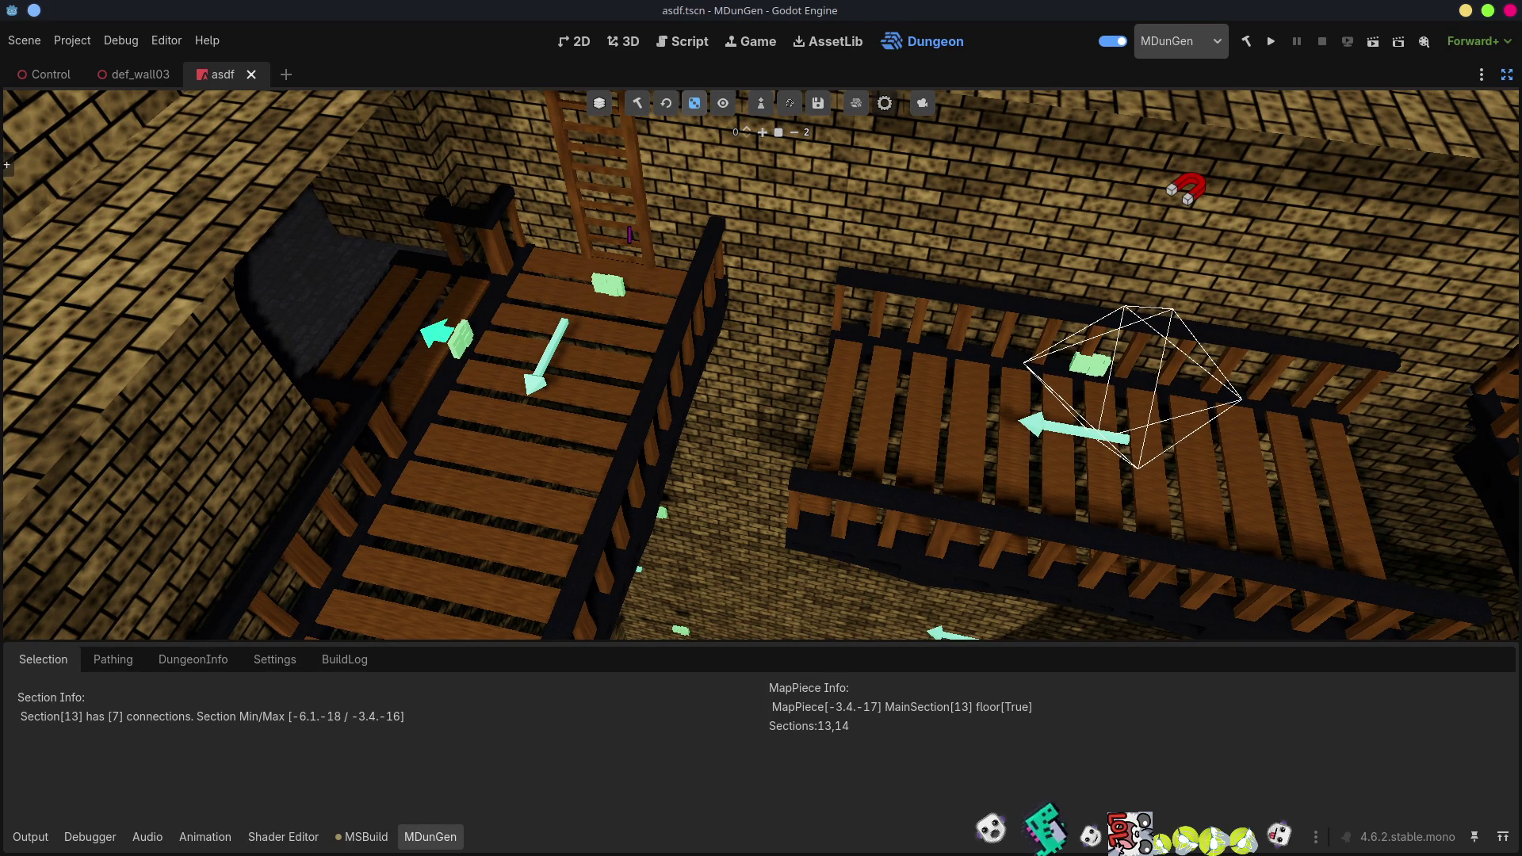
pyautogui.scroll(-8, 760, 365)
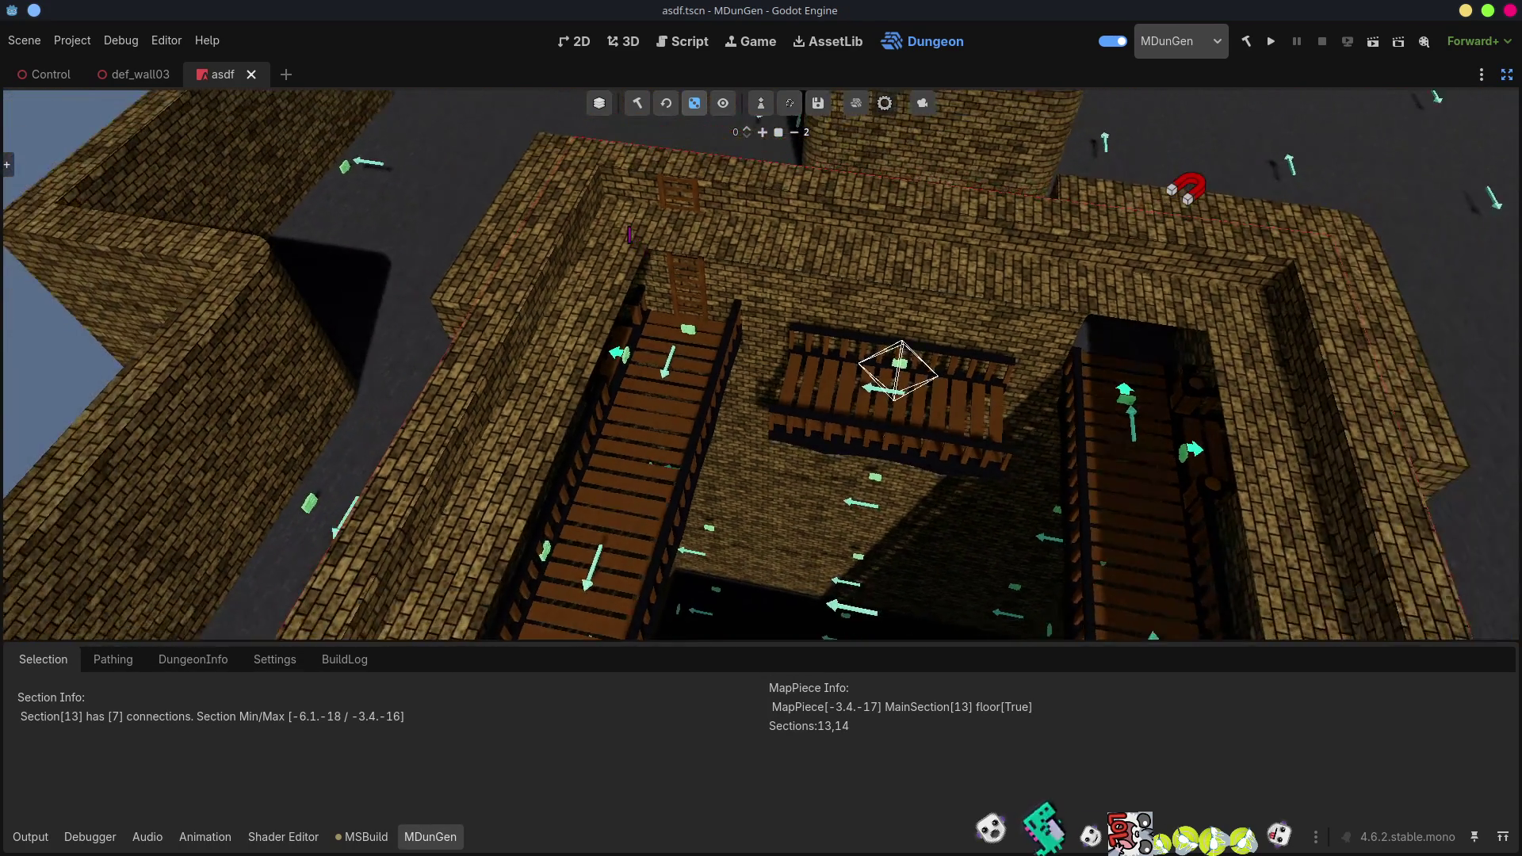
pyautogui.scroll(10, 761, 364)
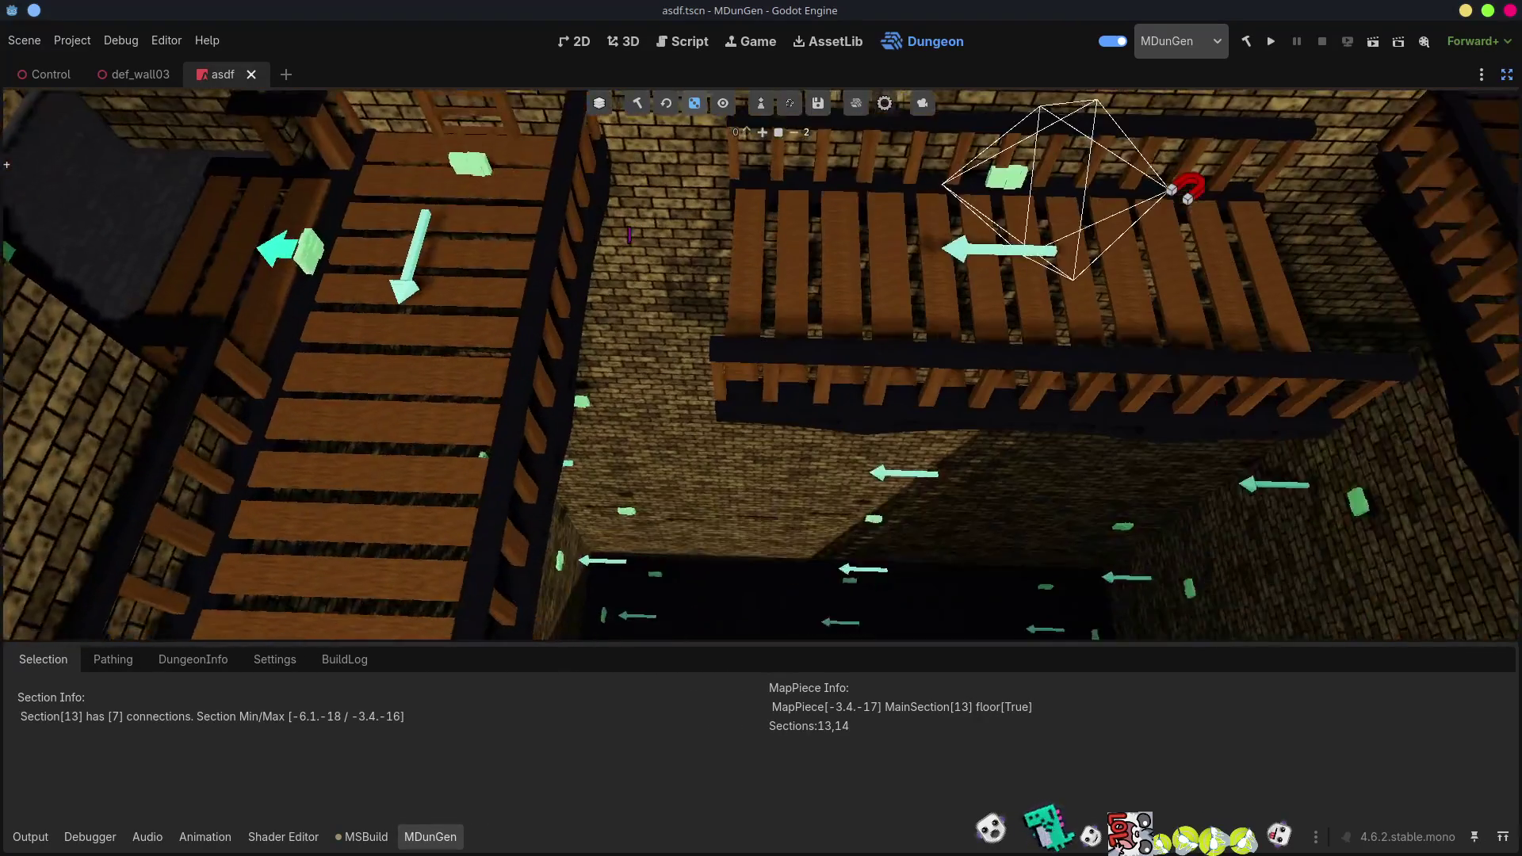
pyautogui.moveTo(761, 365)
pyautogui.mouseDown()
pyautogui.moveTo(761, 396)
pyautogui.moveTo(695, 508)
pyautogui.mouseUp()
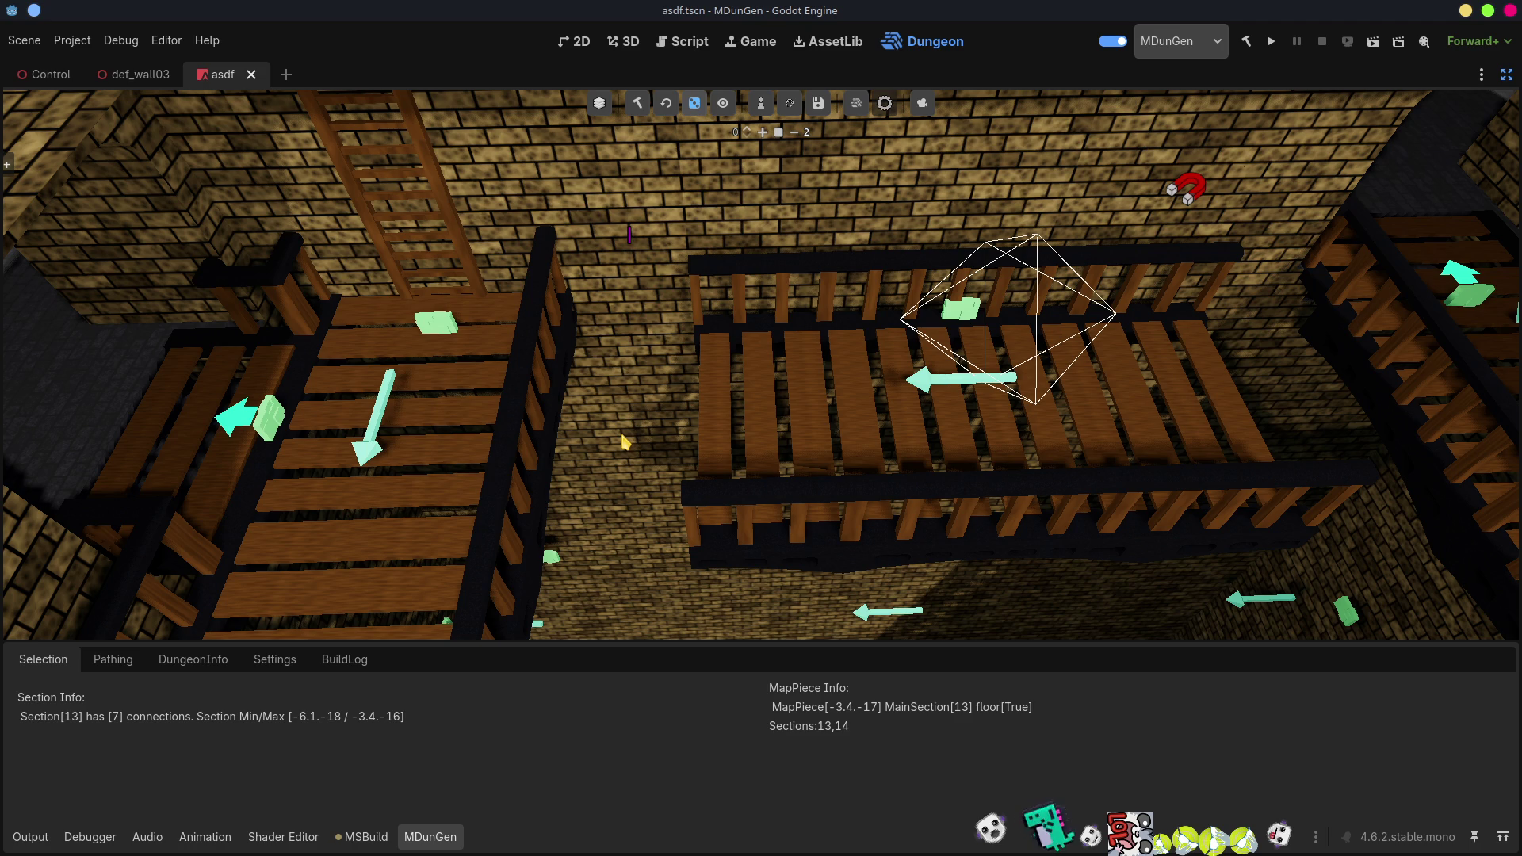
pyautogui.scroll(-10, 631, 431)
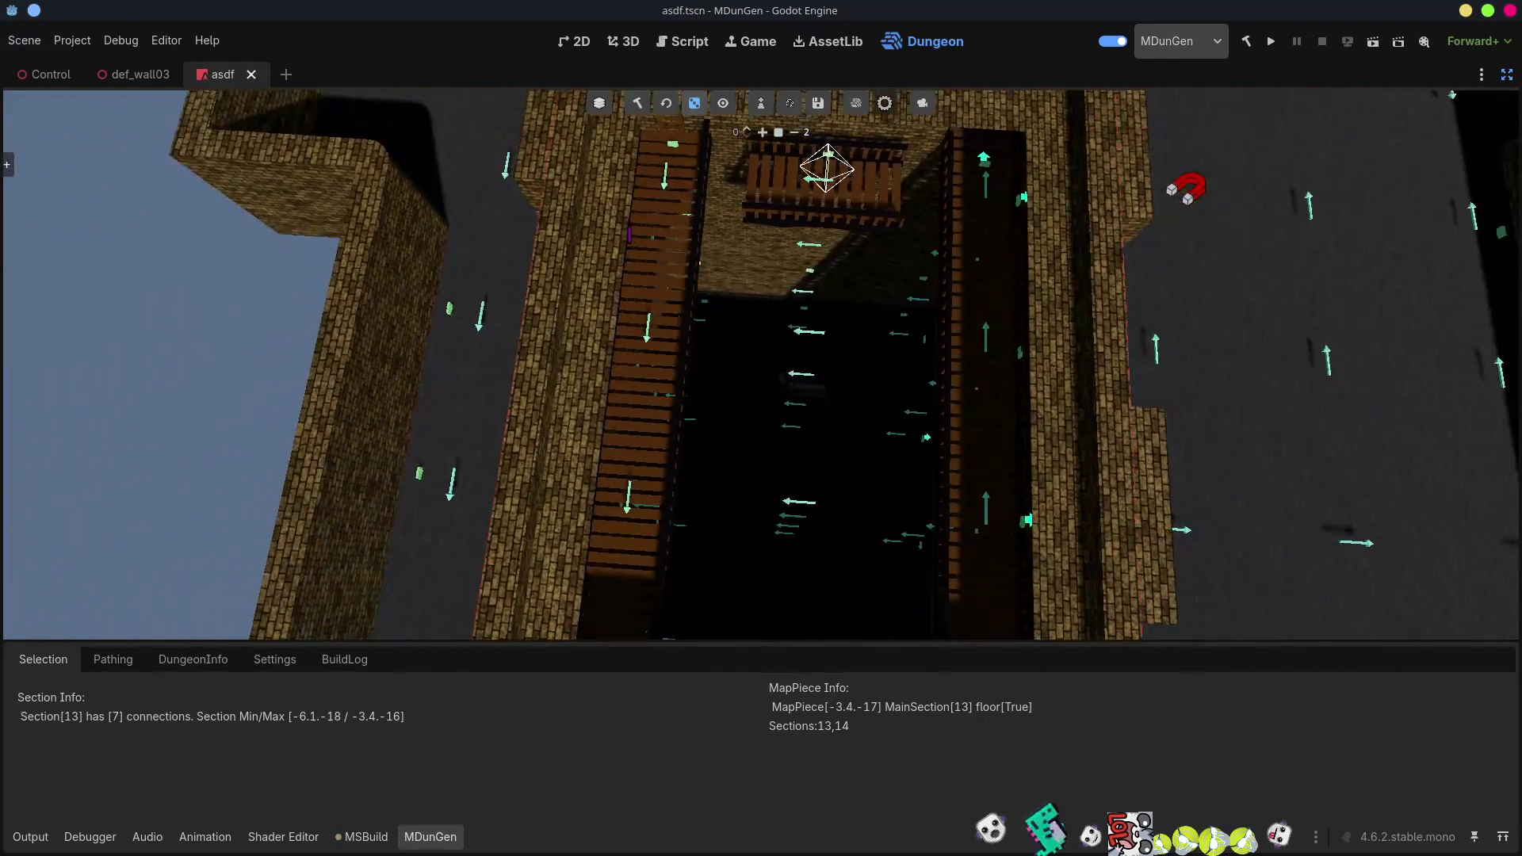
pyautogui.scroll(10, 629, 233)
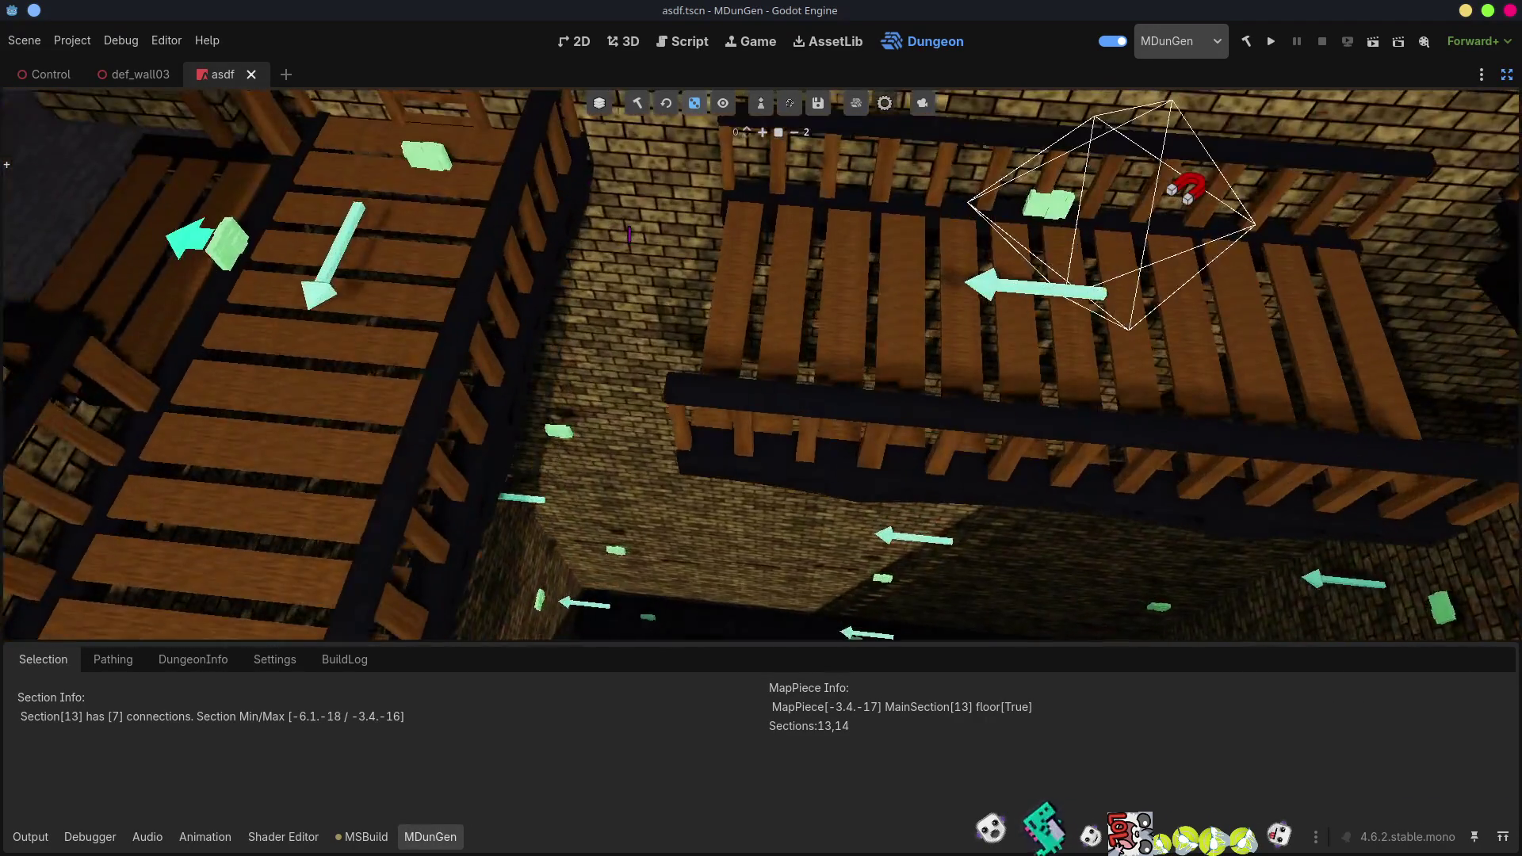
pyautogui.scroll(-5, 631, 431)
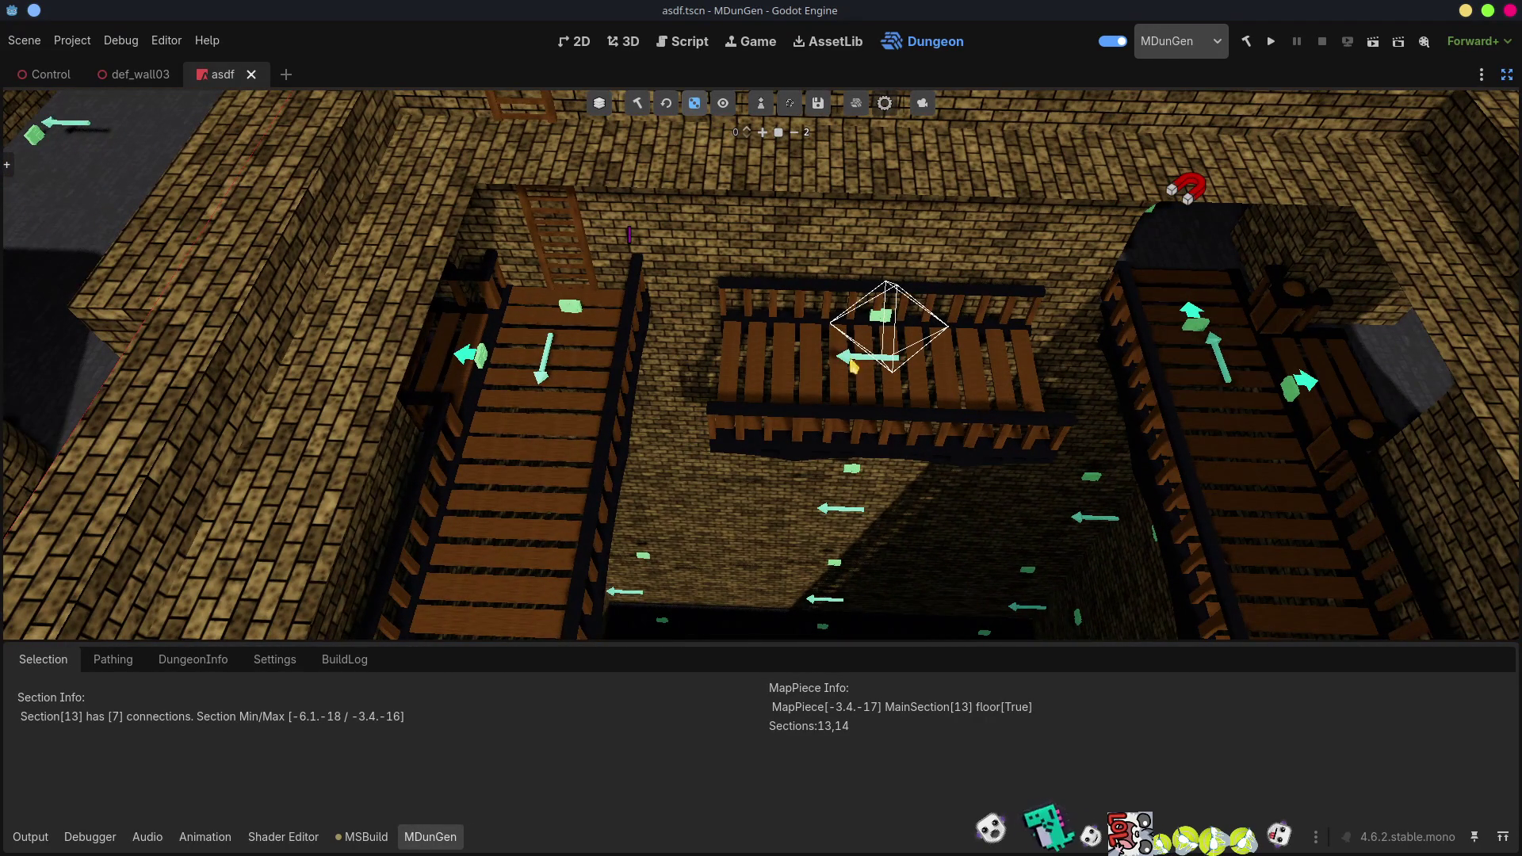
# Switch from Godot to the Visual Studio Code window with the MDunGen project.
pyautogui.hotkey('alt', 'Tab')
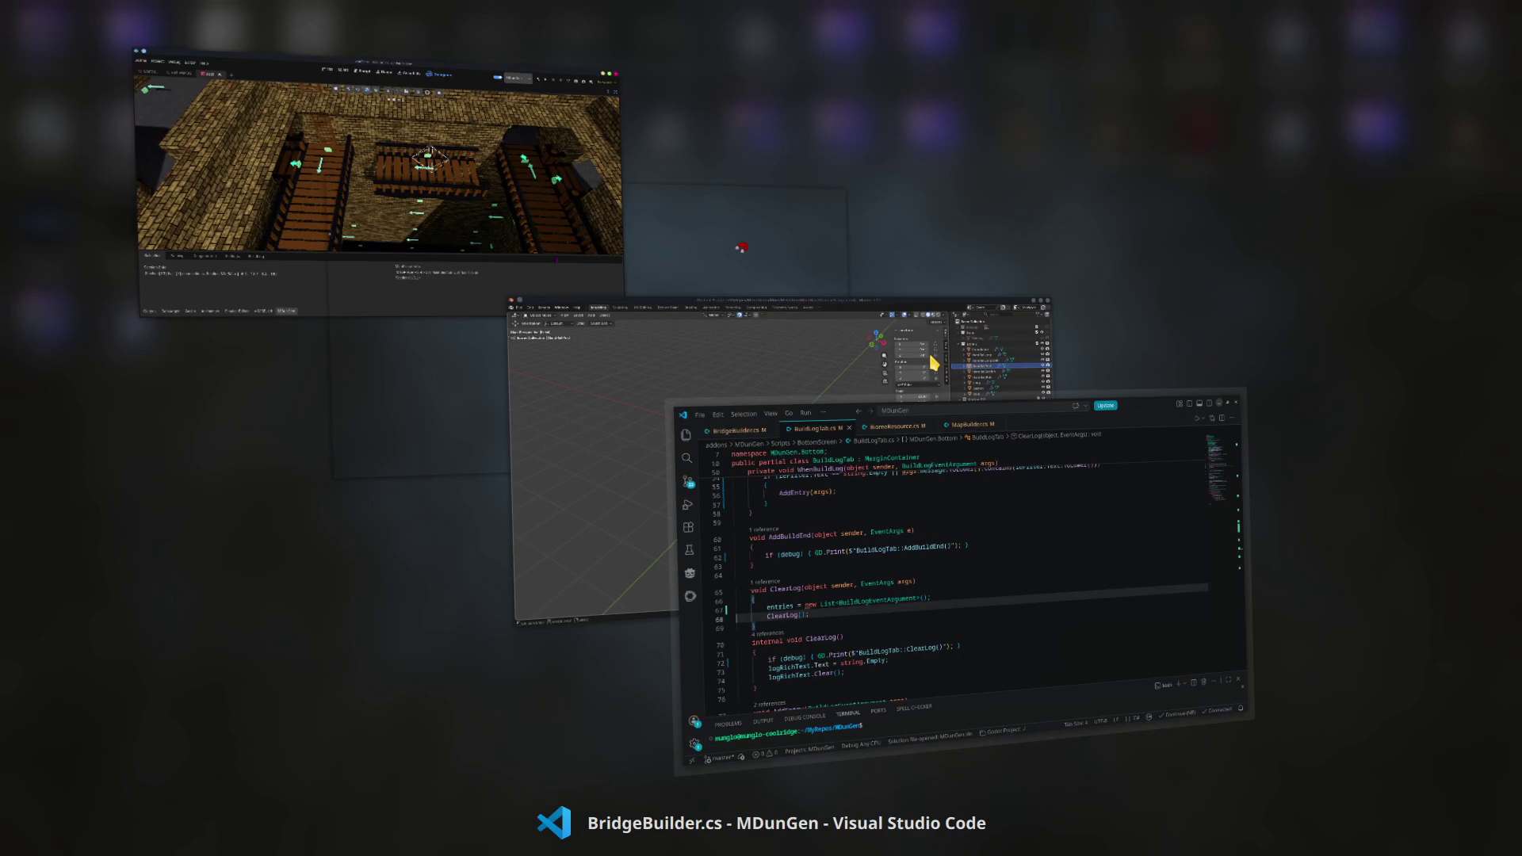